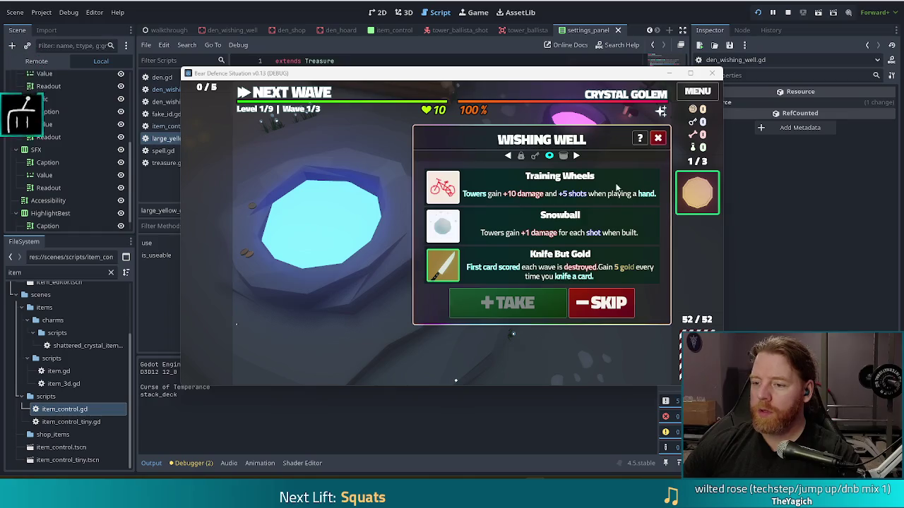
Step: Skip the wishes and use the Large Yellow Circle, seeing gold drop to -10, then stop the game
click(583, 298)
click(698, 193)
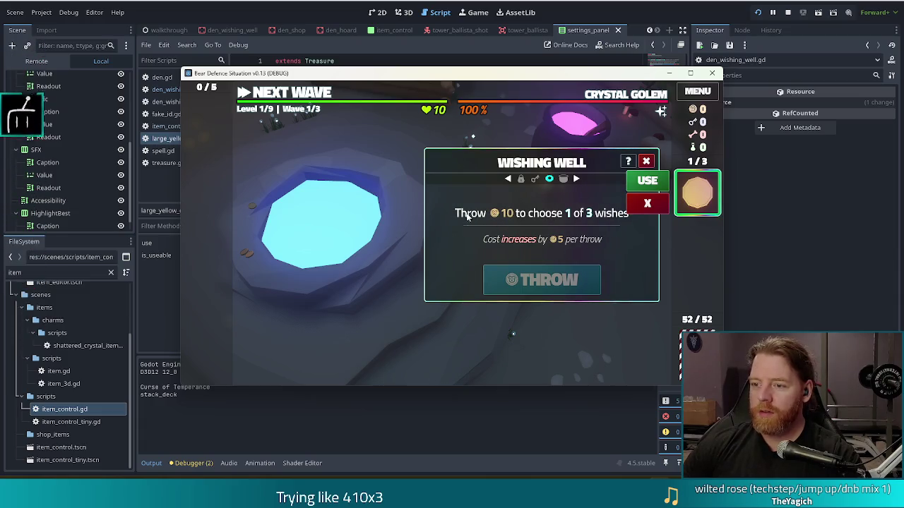
click(646, 180)
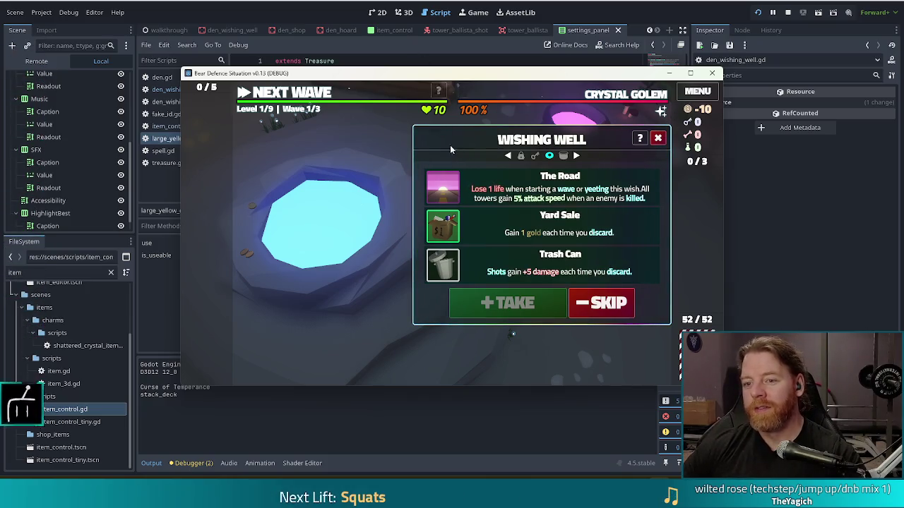
click(788, 12)
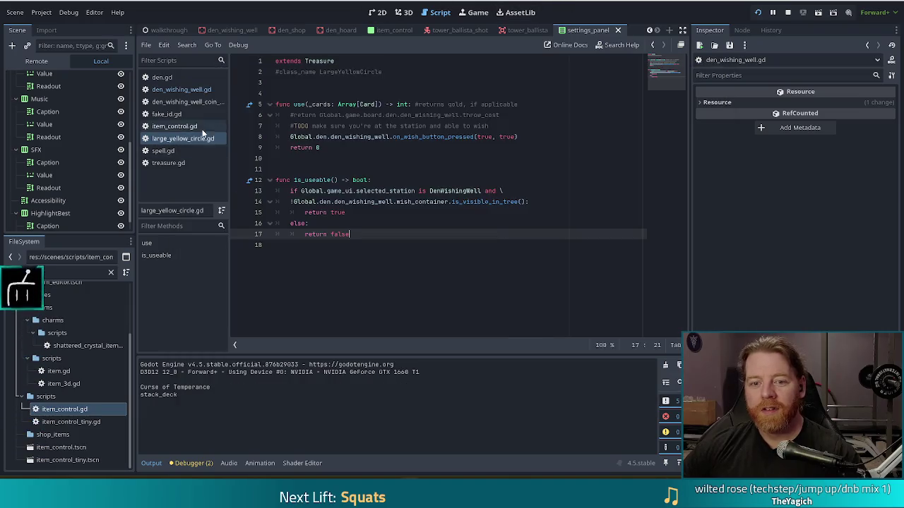
Step: In den_wishing_well.gd, wrap the gold deduction and cost increase in 'if !ignore_cost:' after _clear_wishes()
click(379, 125)
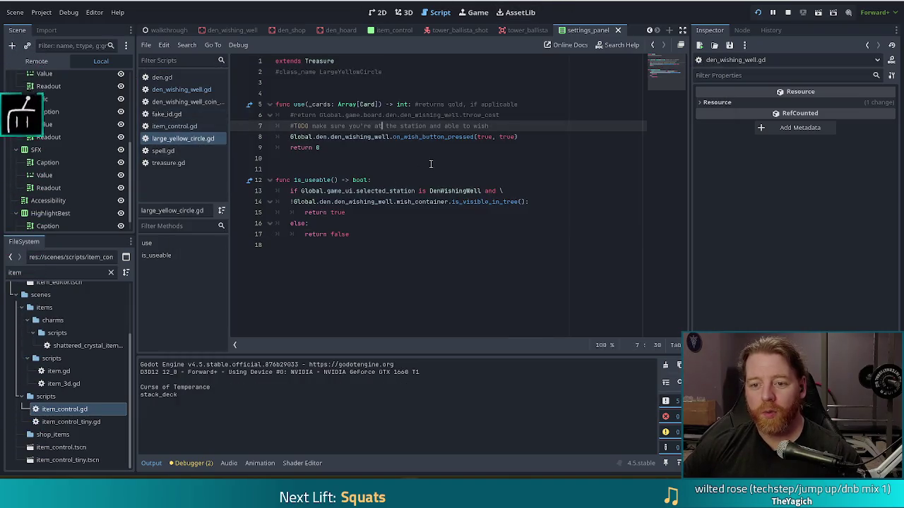
click(181, 89)
click(370, 203)
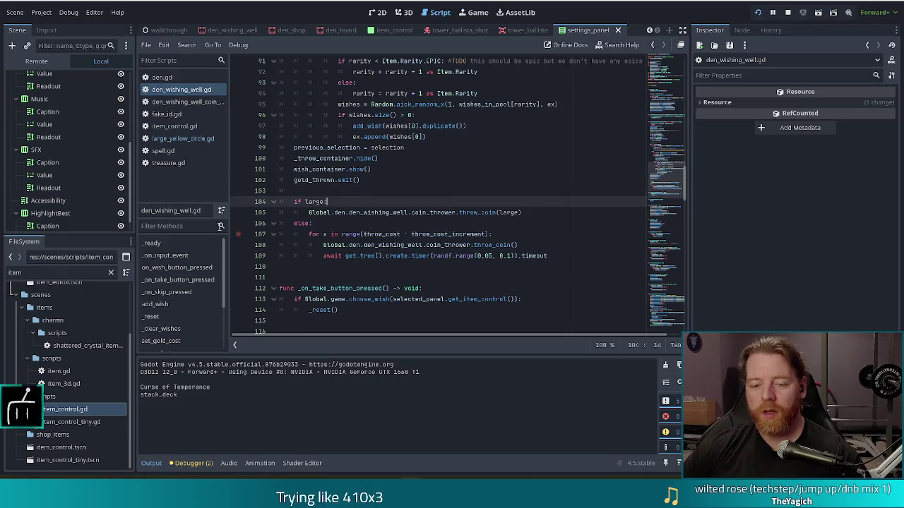
scroll(473, 209, up, 10)
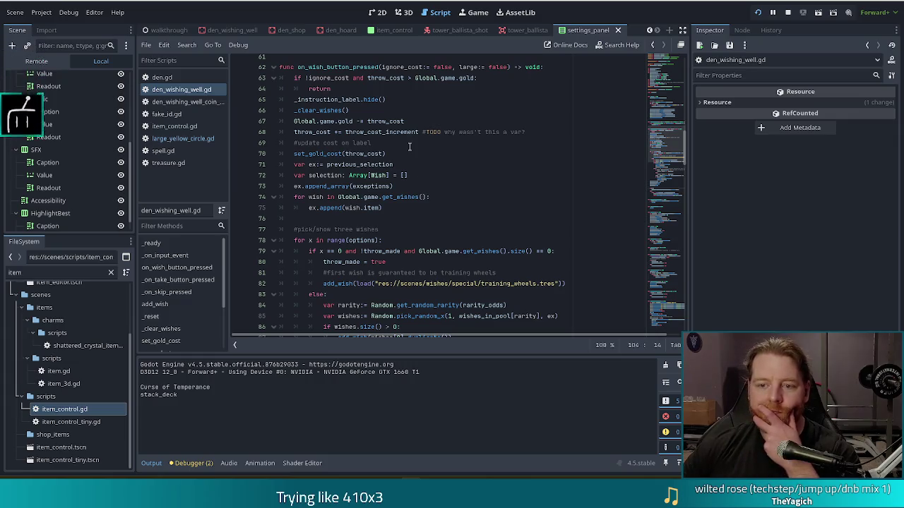
scroll(409, 146, up, 2)
click(411, 176)
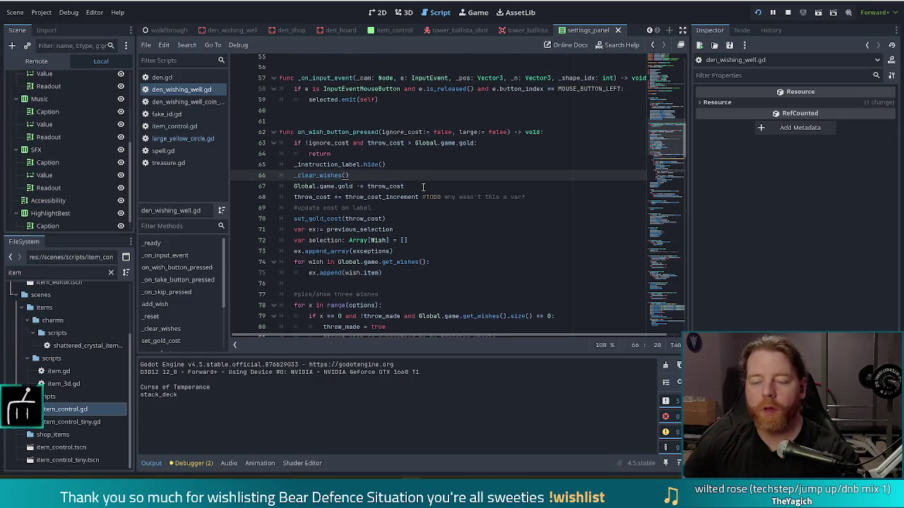
key(Return)
text(if !i)
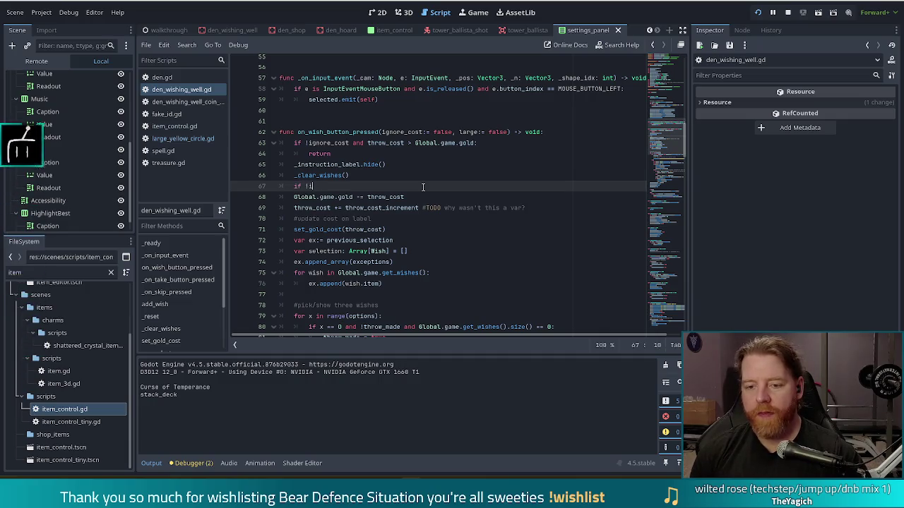
text(g)
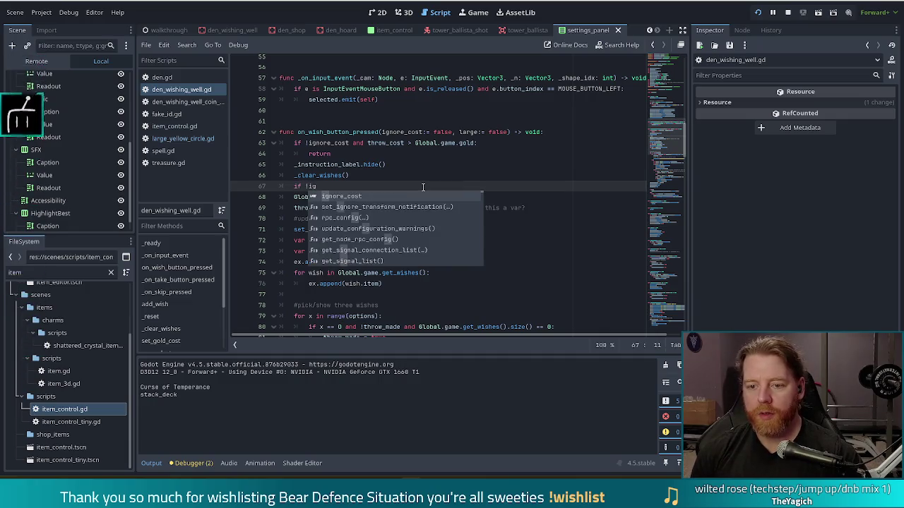
key(Return)
text(:)
key(Down)
key(shift+Down)
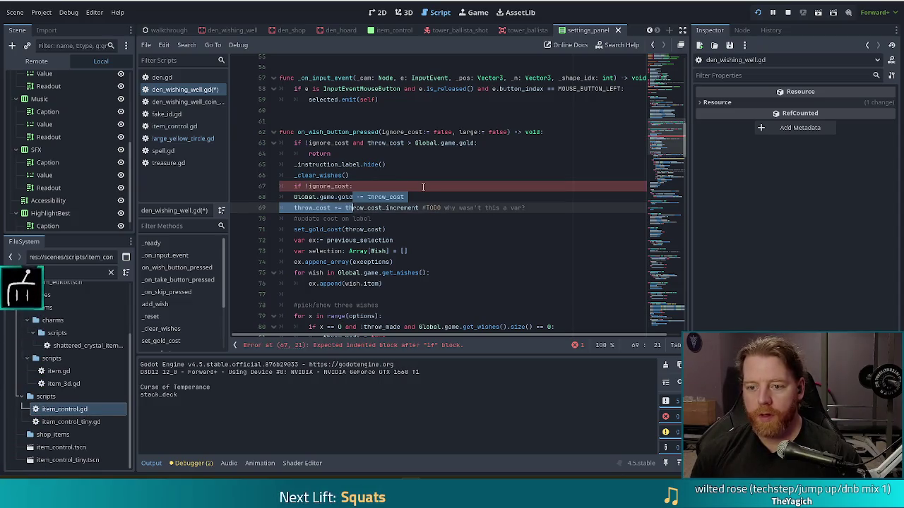
key(Tab)
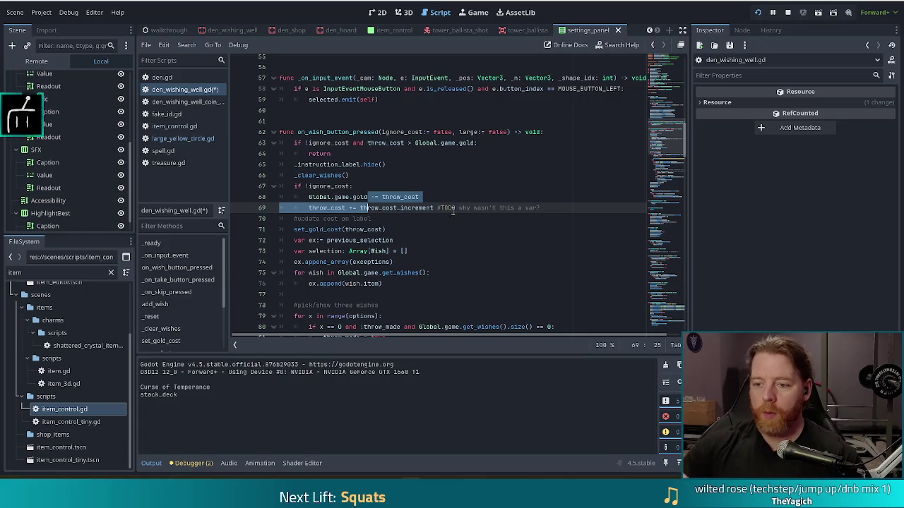
Step: Delete the TODO comment, save the script and relaunch the game with F5
click(438, 207)
key(shift+End)
key(Delete)
key(ctrl+s)
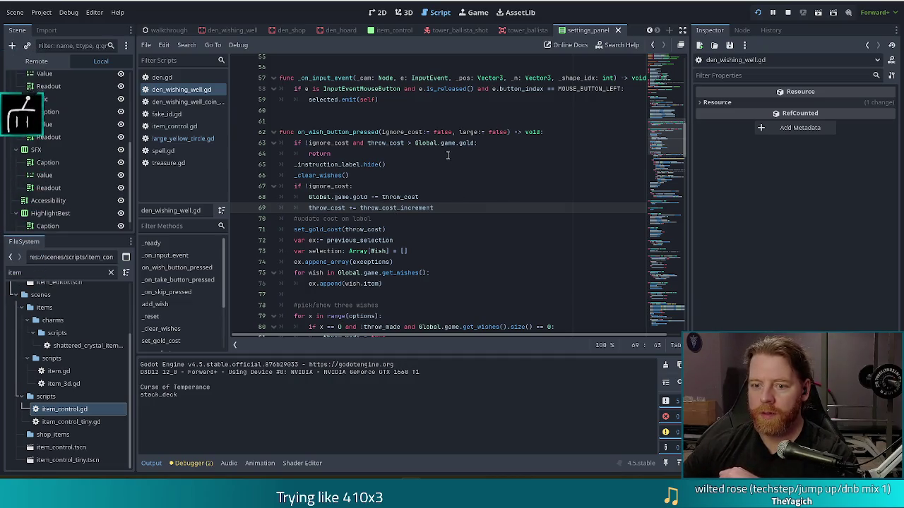
key(F5)
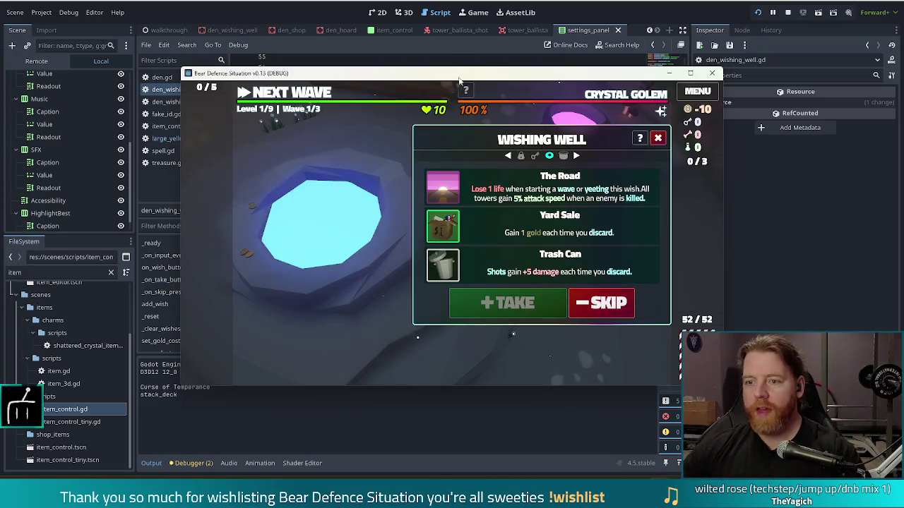
Step: Grant a Large Yellow Circle via 'add_treasure large_yellow_circle' in the debug console and use it
click(601, 302)
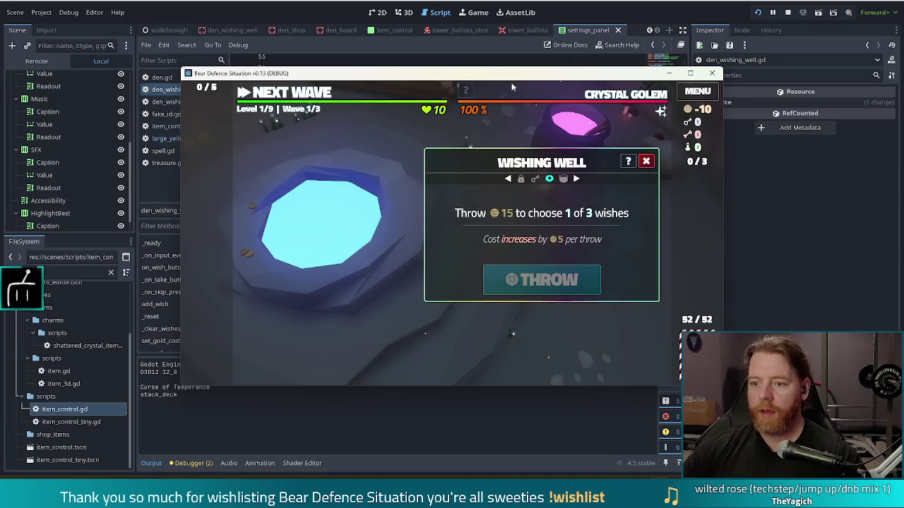
key(quoteleft)
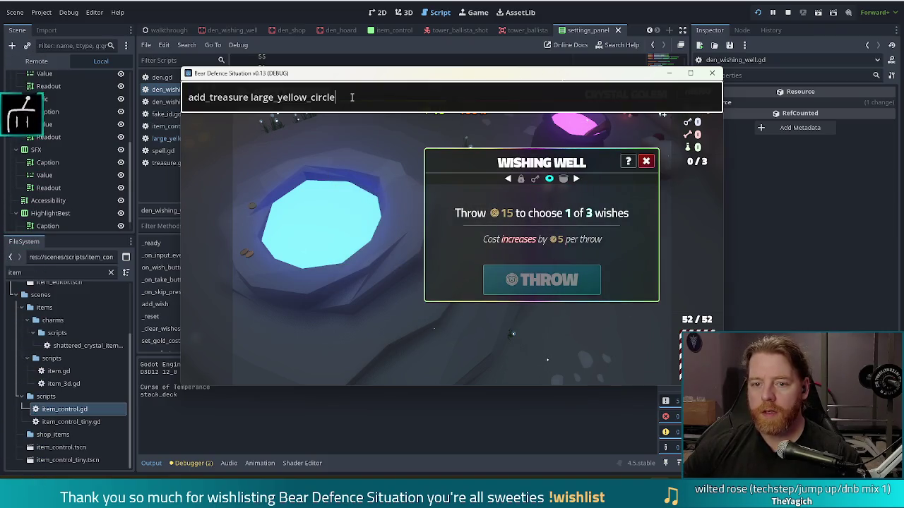
key(Return)
mouse_move(696, 198)
key(quoteleft)
click(696, 198)
click(646, 181)
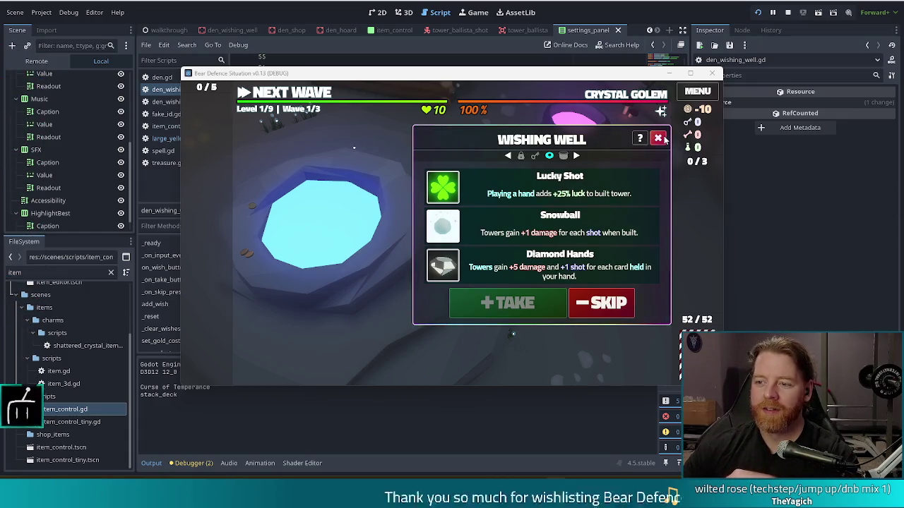
Step: Skip the wishes, close the Wishing Well, stop the game and return to den_wishing_well.gd
click(591, 312)
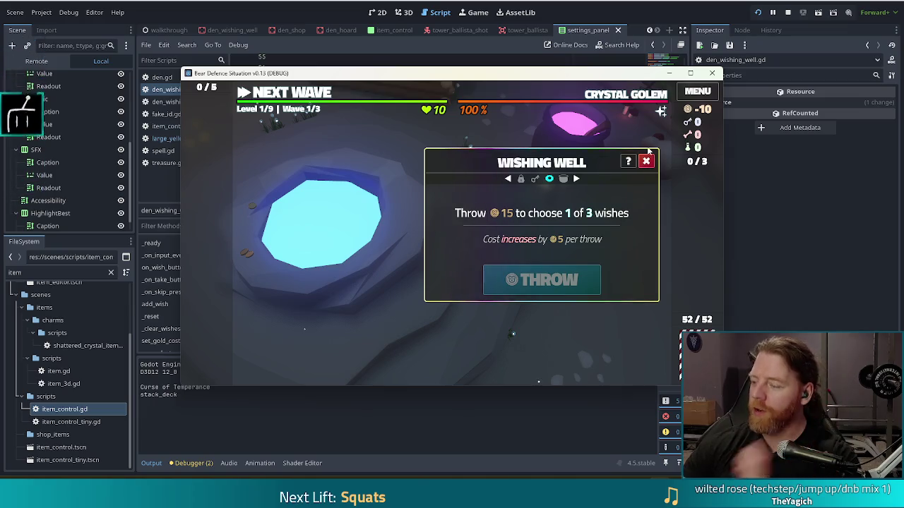
click(646, 162)
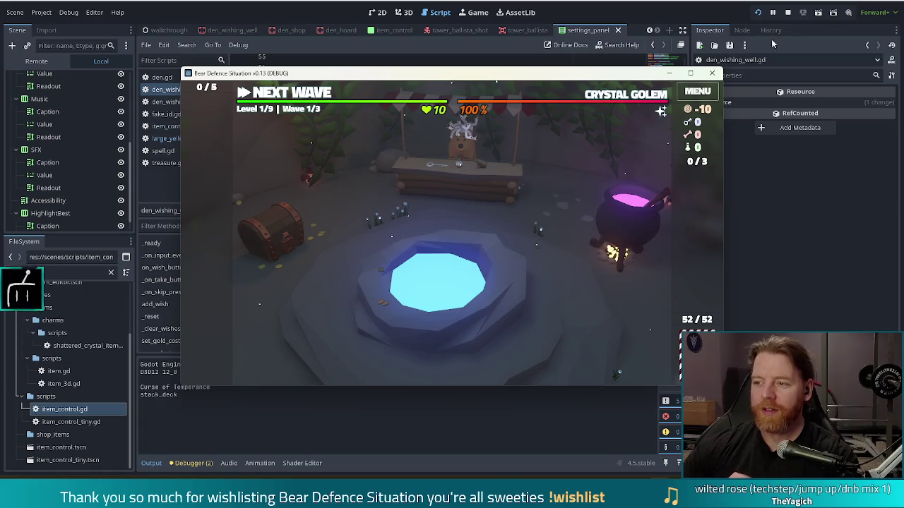
click(788, 13)
click(420, 198)
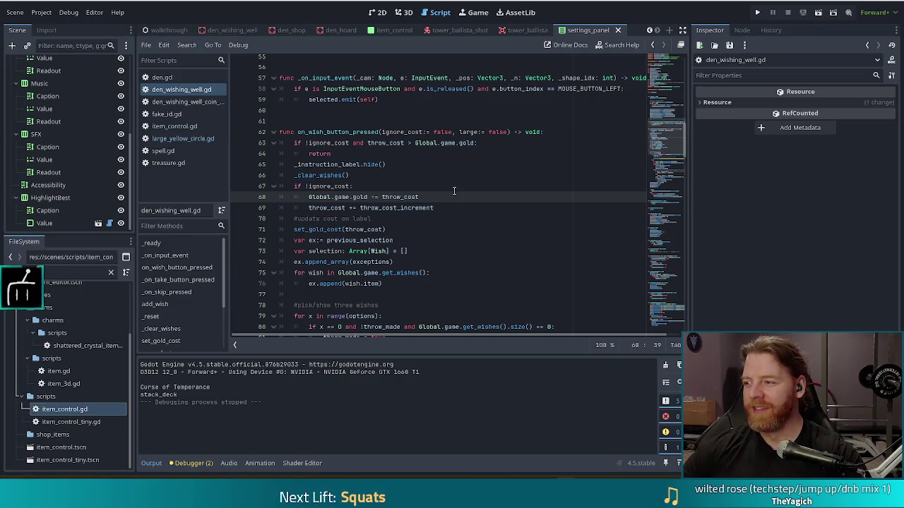
click(442, 187)
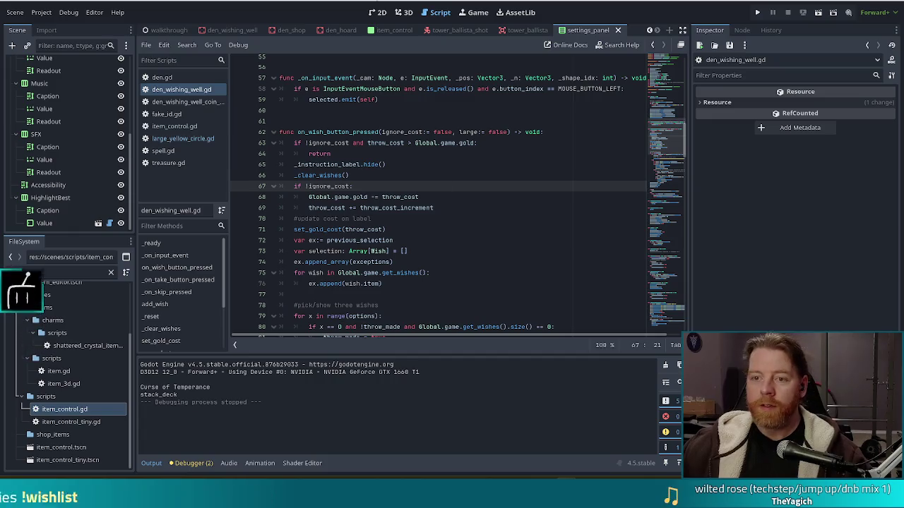
Step: Filter FileSystem for 'tot' and duplicate tot_parp.tres as bottled_water.tres
click(458, 196)
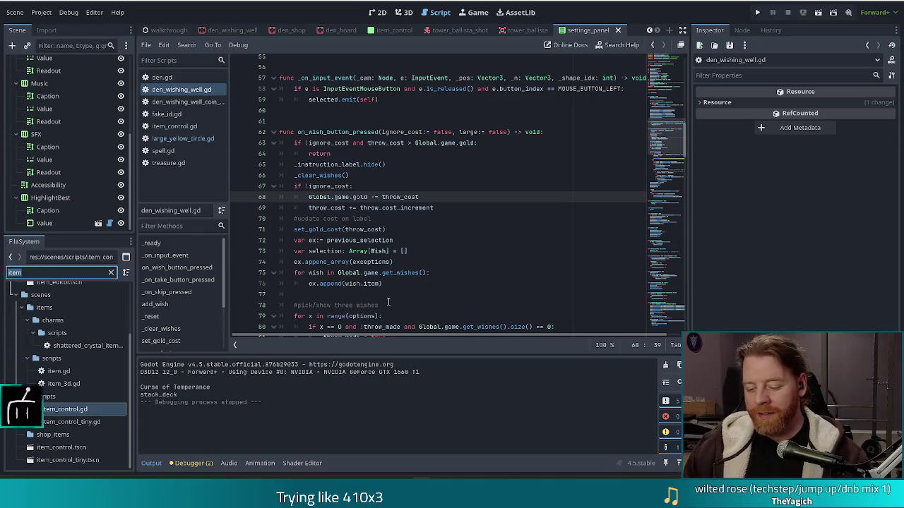
text(tot)
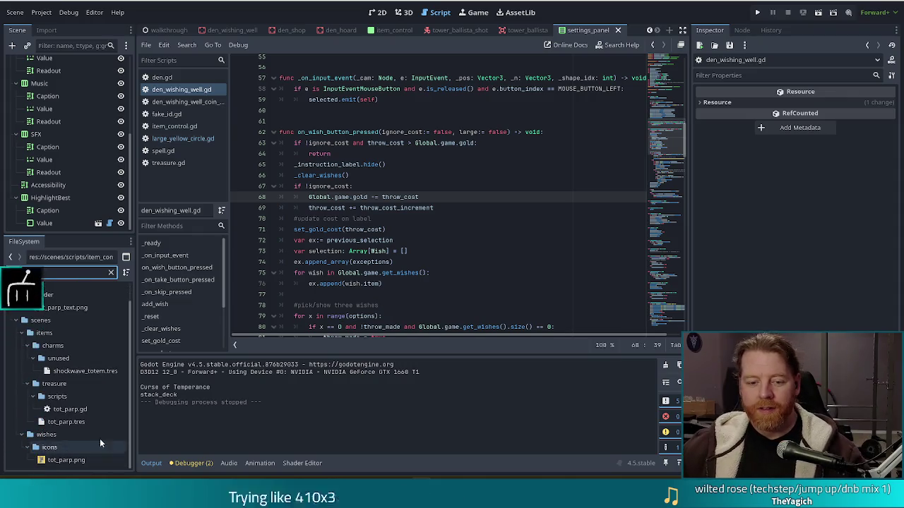
click(85, 424)
key(ctrl+d)
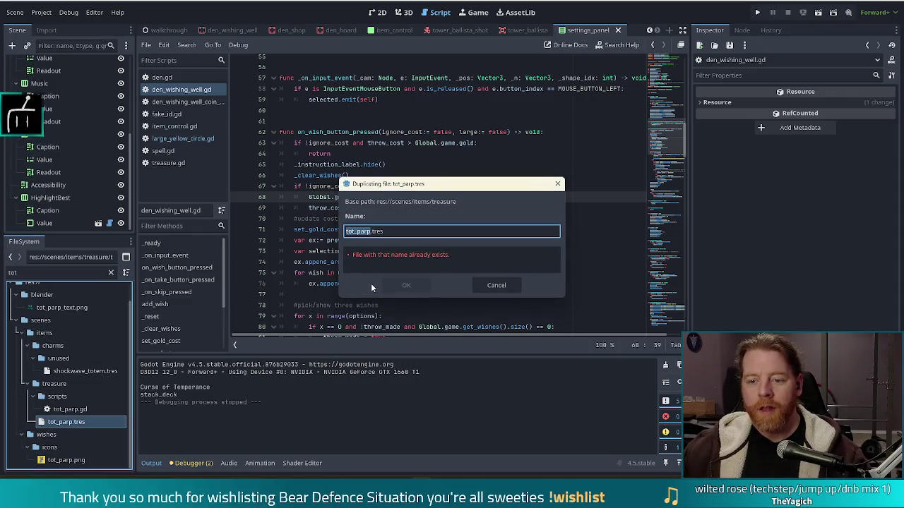
text(bottled_)
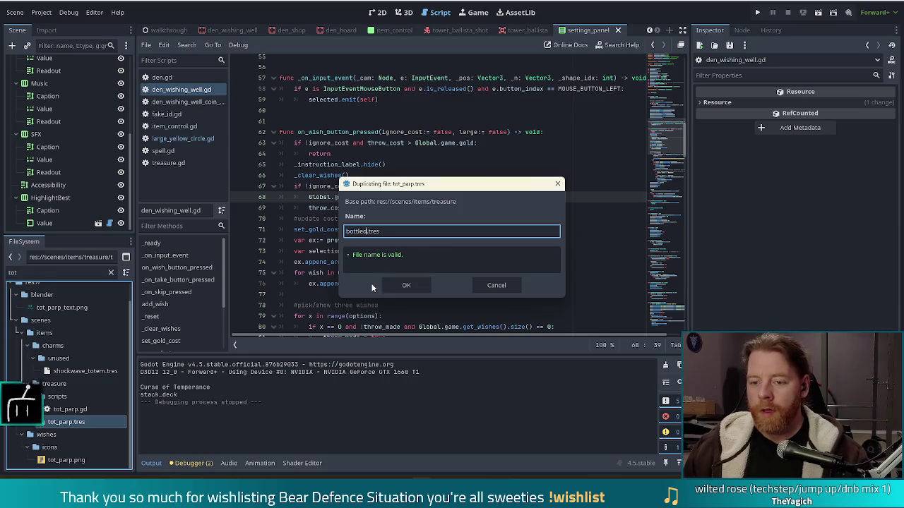
text(water)
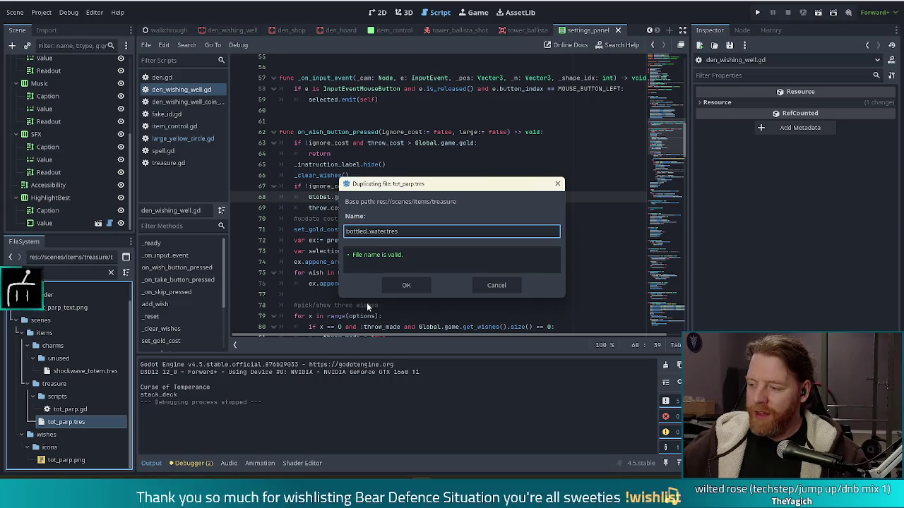
text(r)
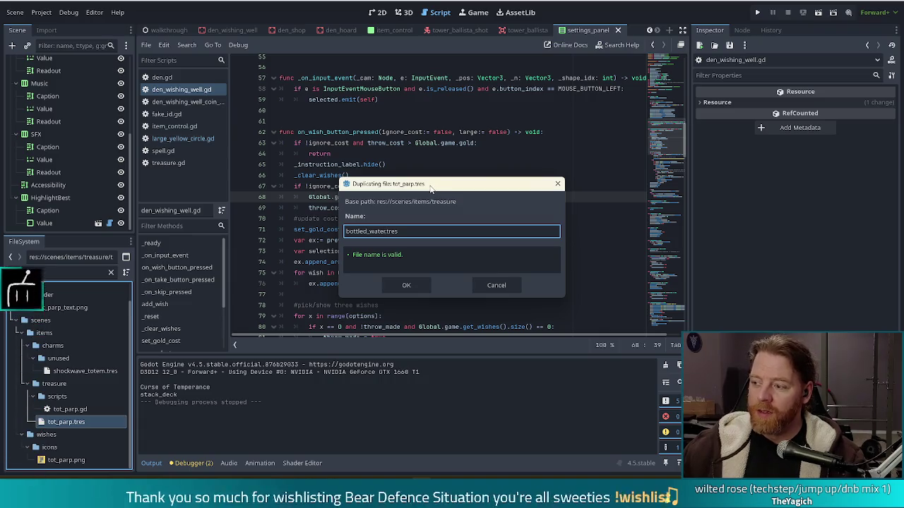
click(397, 283)
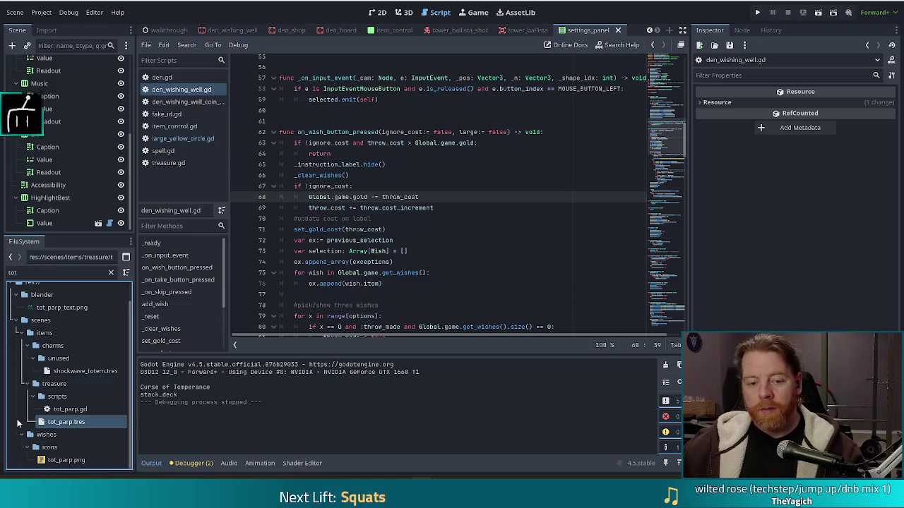
Step: Duplicate the tot_parp.gd script as bottled_water.gd
click(70, 410)
key(ctrl+d)
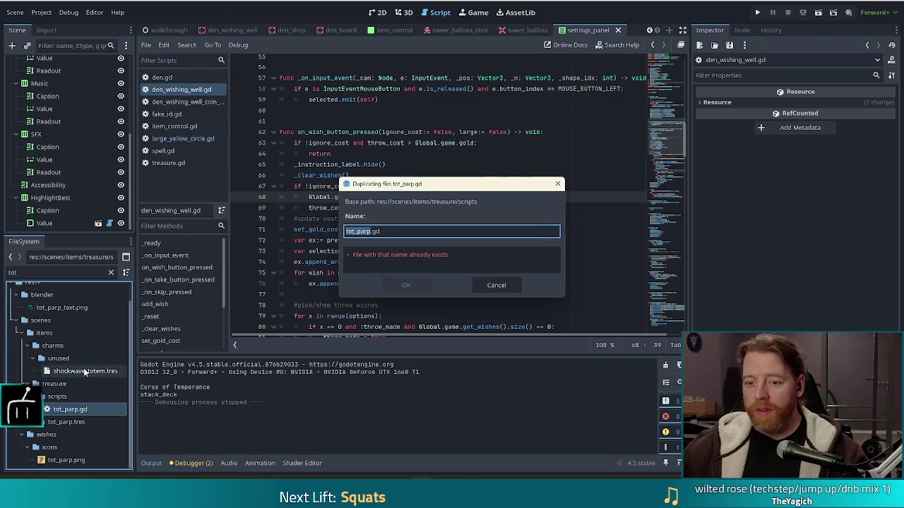
text(bottled_water)
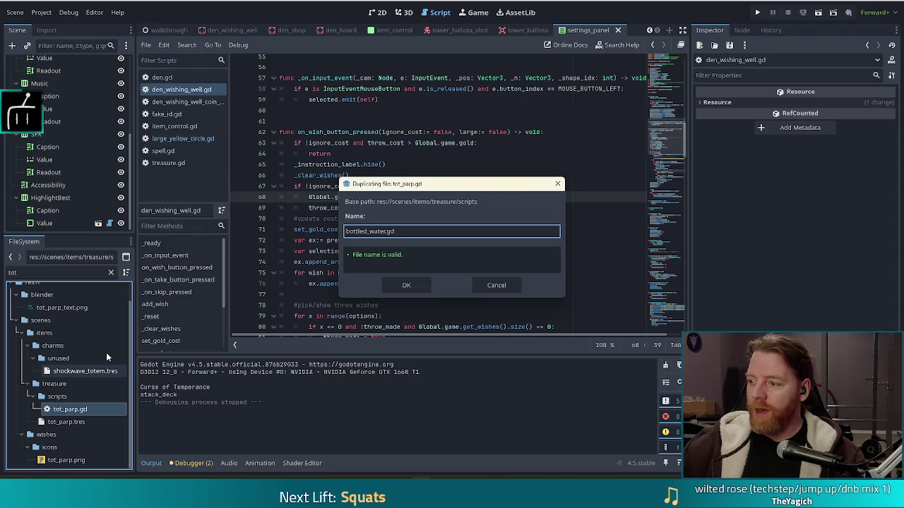
click(406, 285)
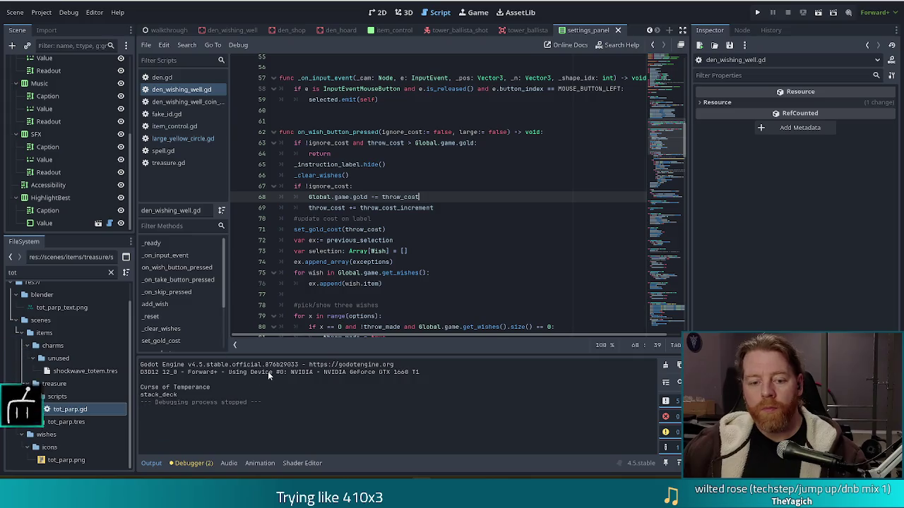
Step: Filter the FileSystem by 'water', then 'bottled', to list the bottled_water files
double_click(10, 272)
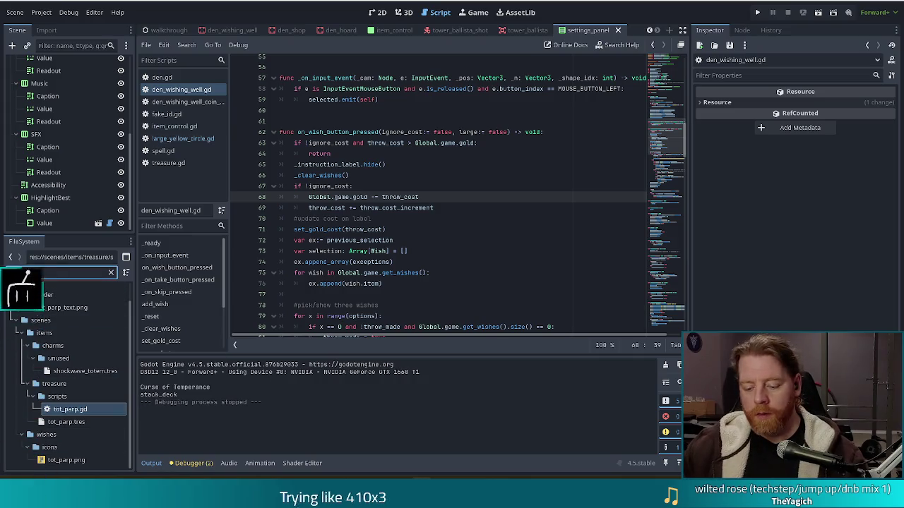
text(water)
scroll(78, 423, down, 5)
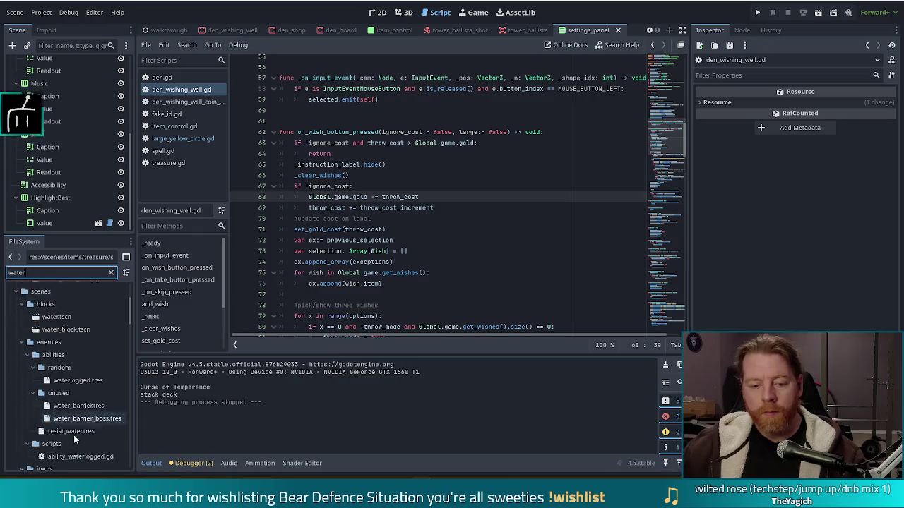
scroll(131, 396, down, 5)
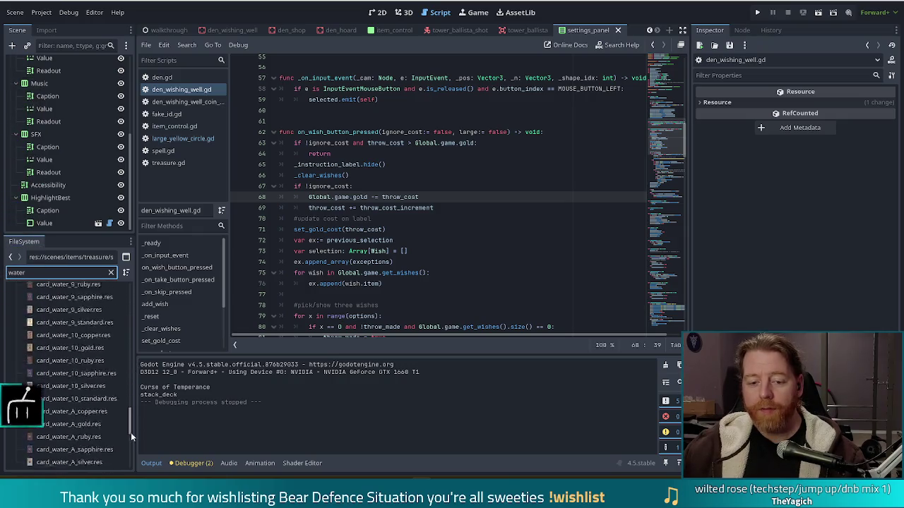
scroll(123, 361, up, 5)
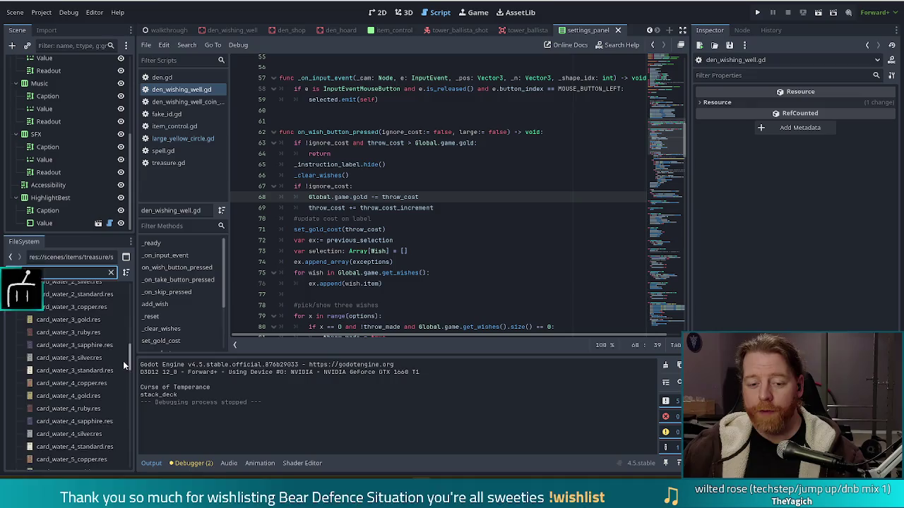
double_click(16, 273)
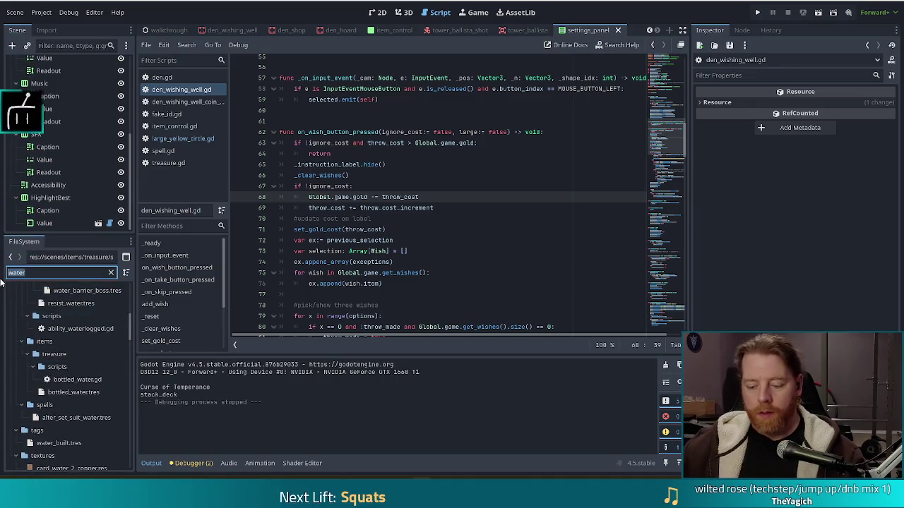
text(bottled_)
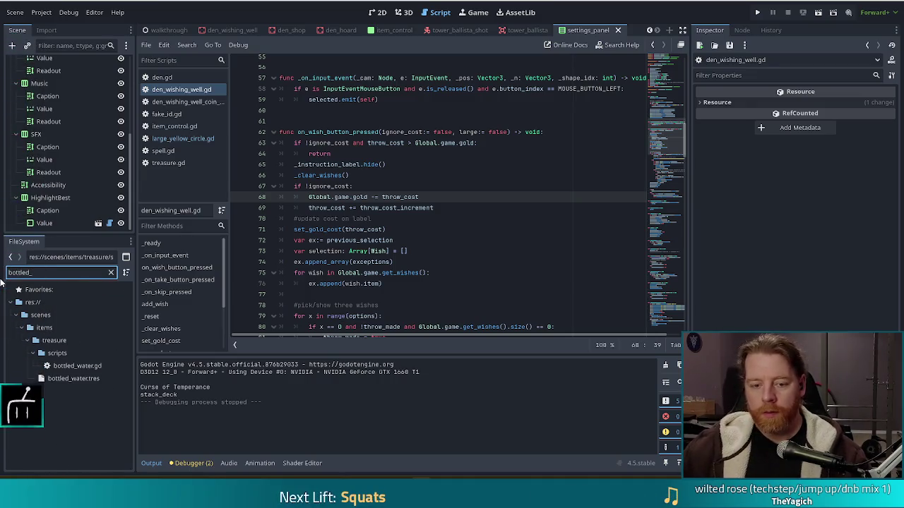
Step: Clear the Icon of bottled_water.tres in the Inspector and open bottled_water.gd in the script editor
click(85, 379)
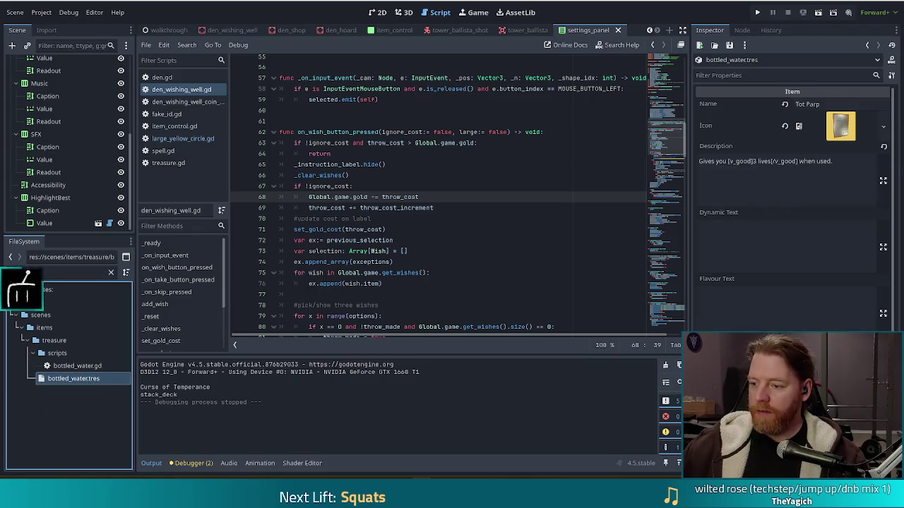
click(786, 125)
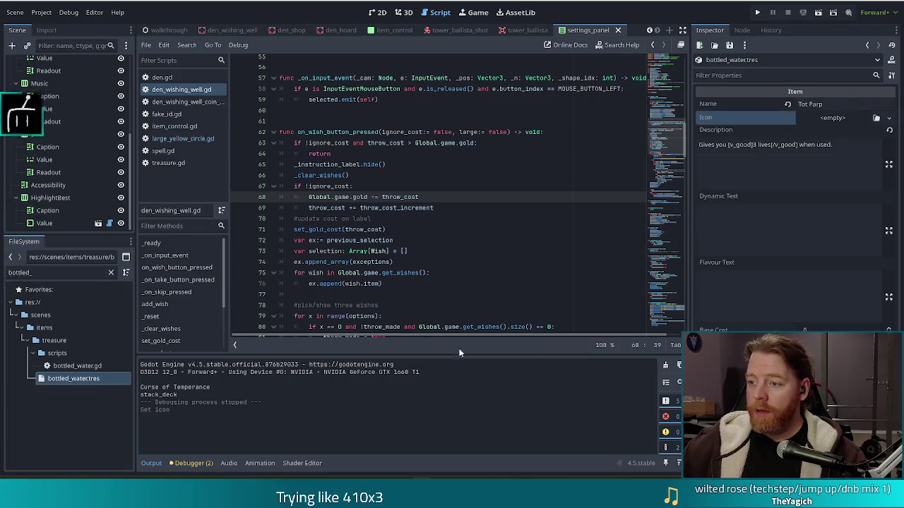
click(77, 365)
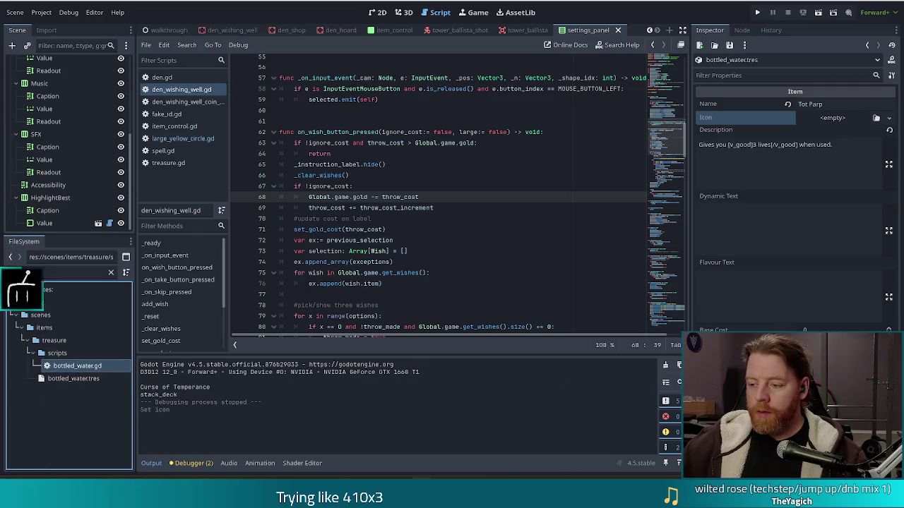
double_click(92, 372)
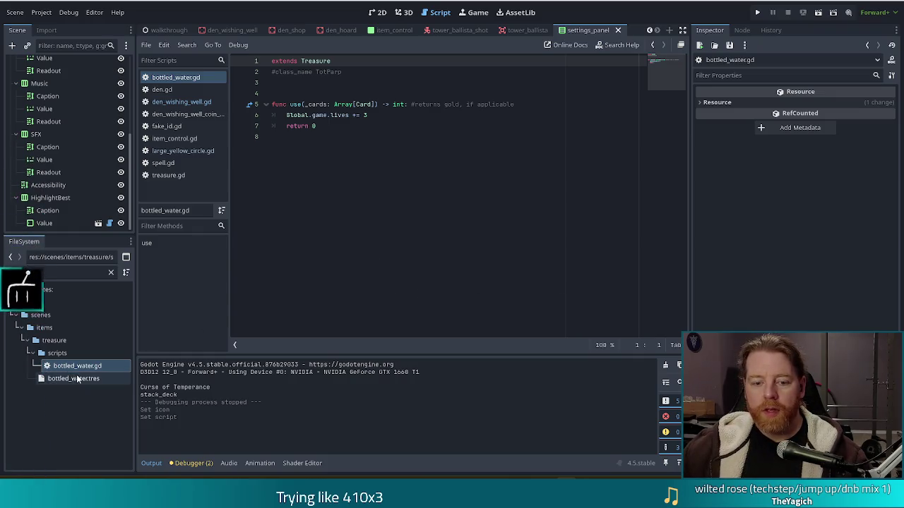
Step: Rename the commented class name from TotParp to BottledWater and save
drag(315, 72, 344, 72)
text(Bot)
key(BackSpace)
key(BackSpace)
key(BackSpace)
text(ttled_Water)
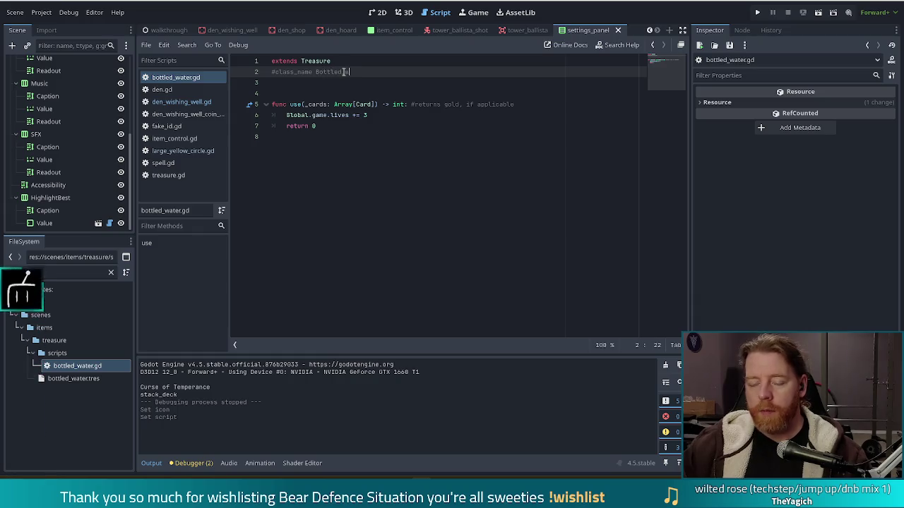
click(344, 71)
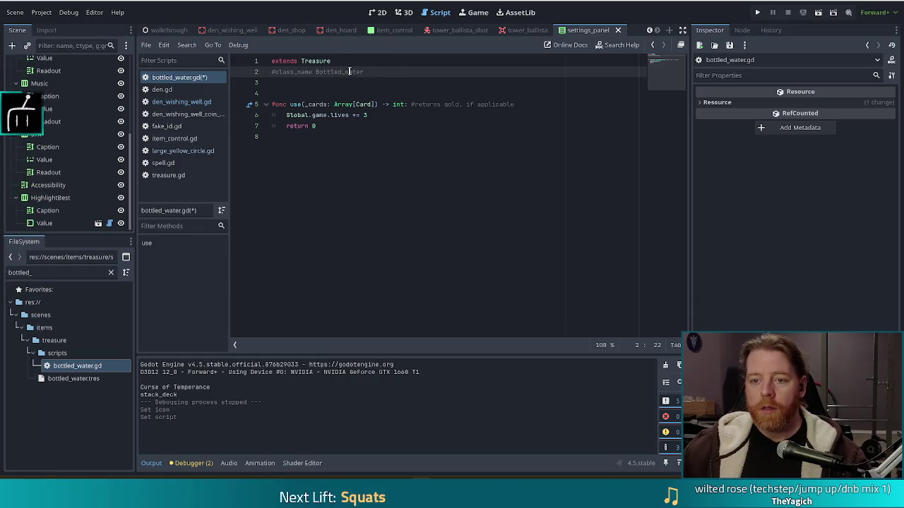
key(BackSpace)
key(ctrl+s)
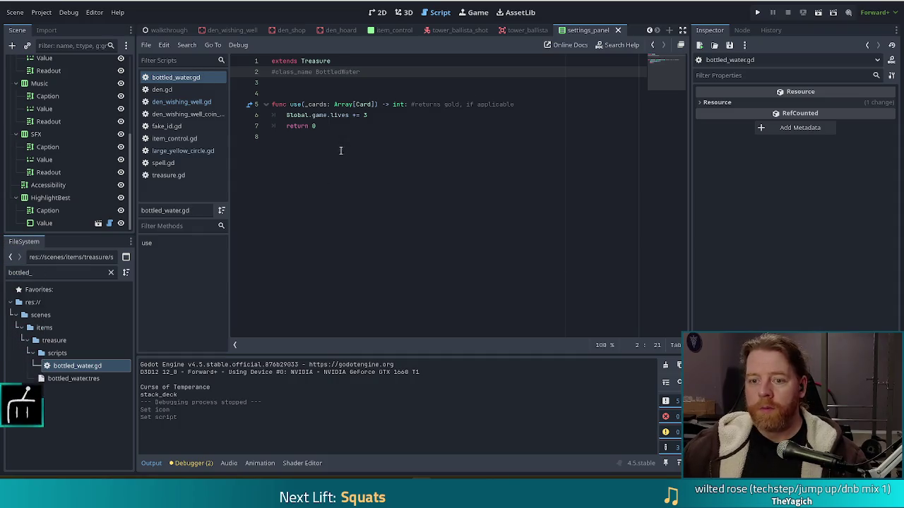
Step: Replace 'lives += 3' with 'bottles += 1' and insert an empty line above it
click(356, 125)
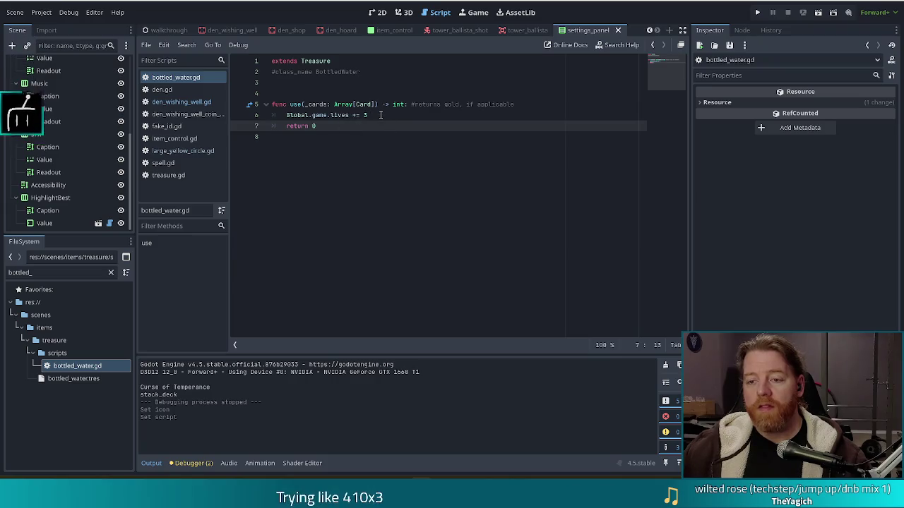
mouse_move(380, 115)
mouse_down()
mouse_move(292, 115)
mouse_move(361, 114)
mouse_move(329, 114)
mouse_up()
text(bo)
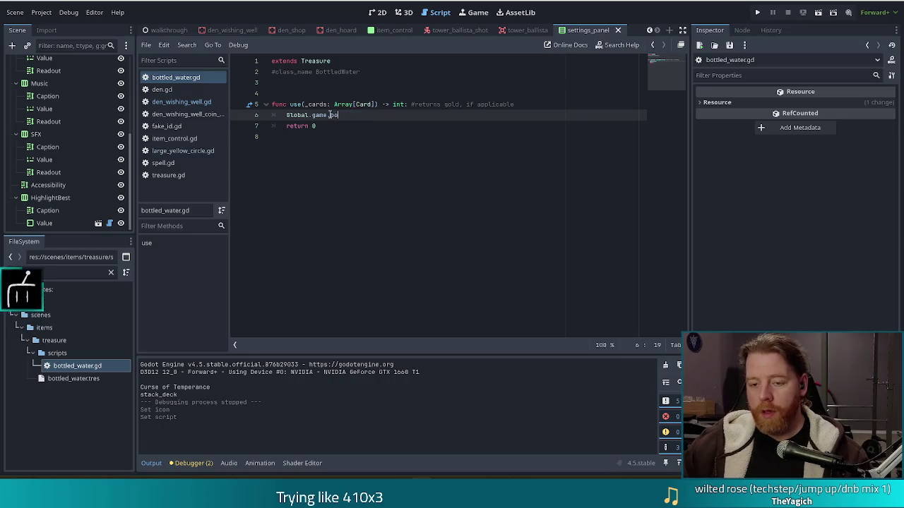
text(ttles += 1)
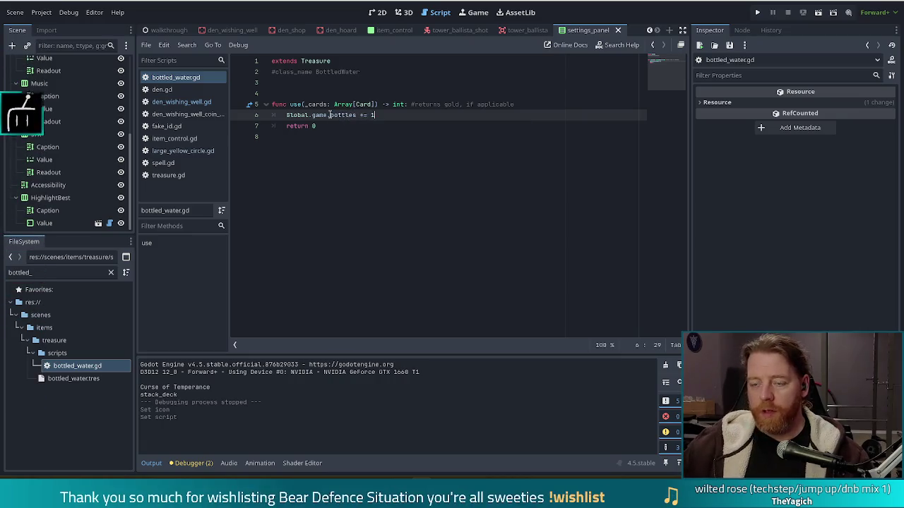
key(ctrl+shift+Return)
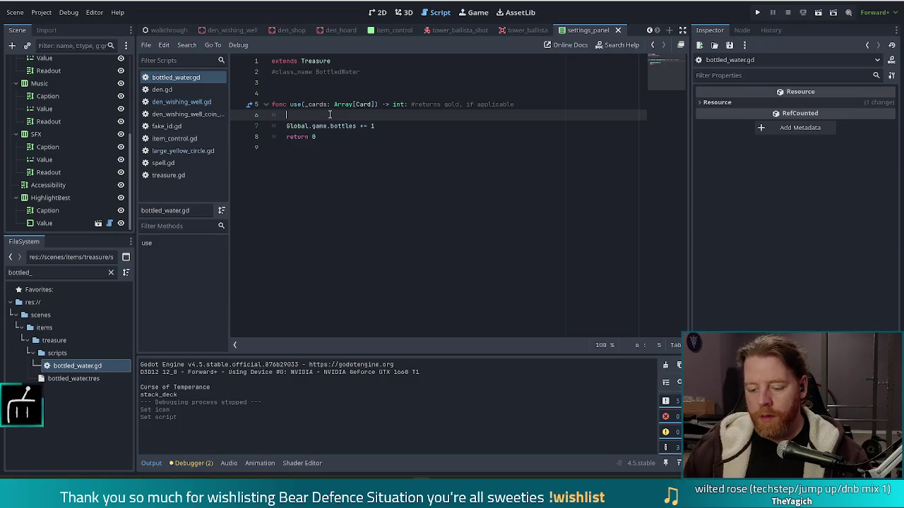
text(#TODO)
Step: Add a TODO to give board towers shots and a for loop over Global.game.board.object_blocks
key(BackSpace)
key(BackSpace)
key(BackSpace)
text(ODO fin)
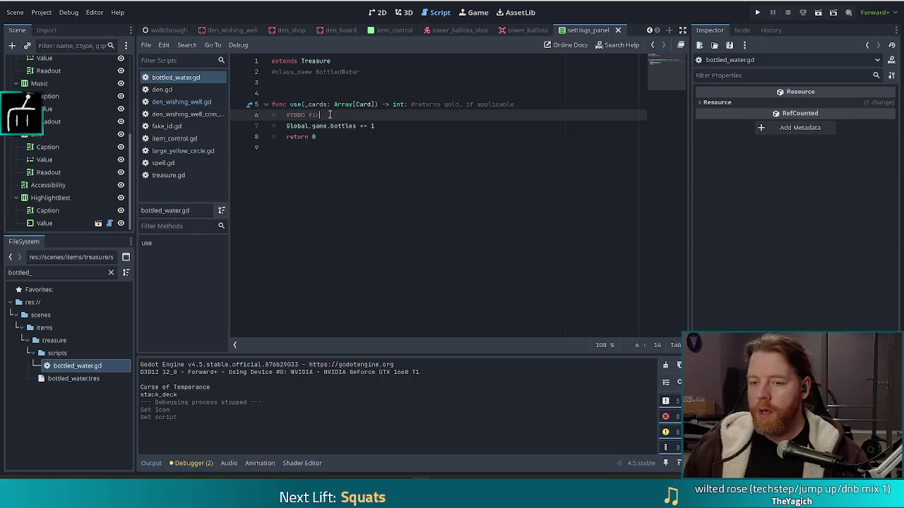
text(d thtowers on boar)
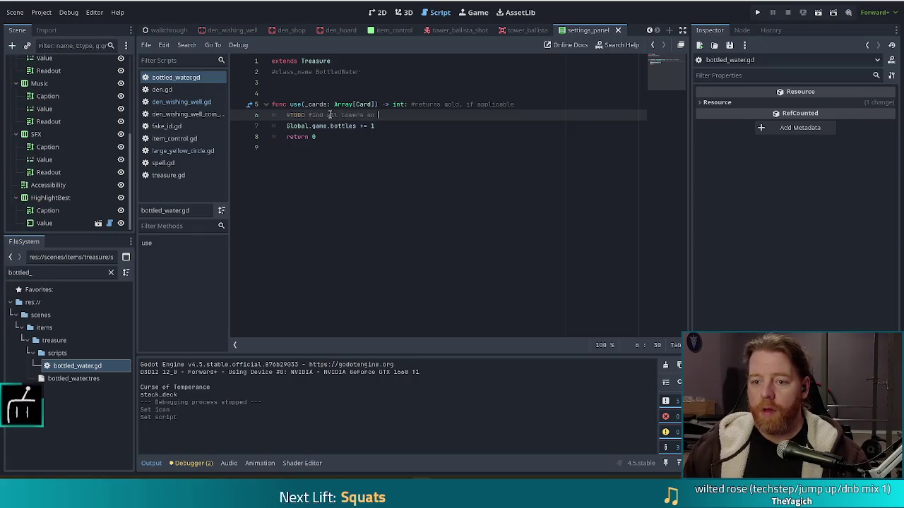
text( and giv)
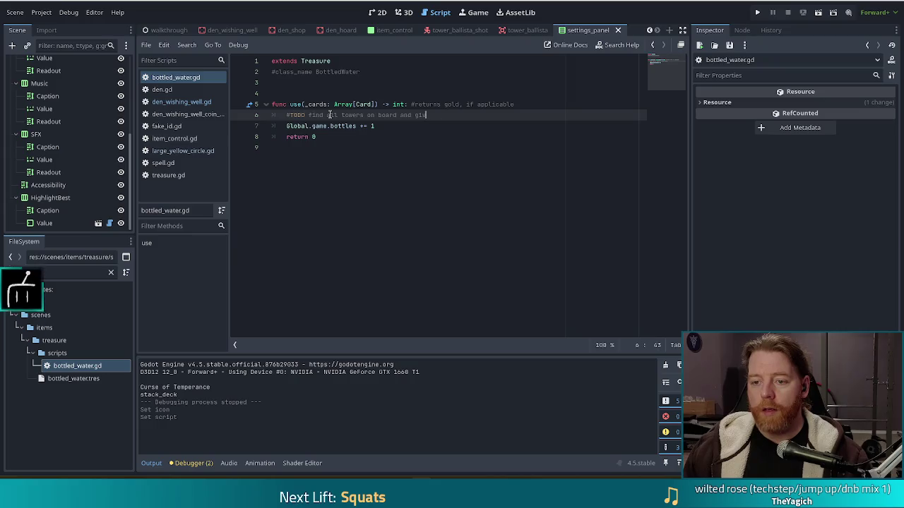
text(e them shots)
key(Return)
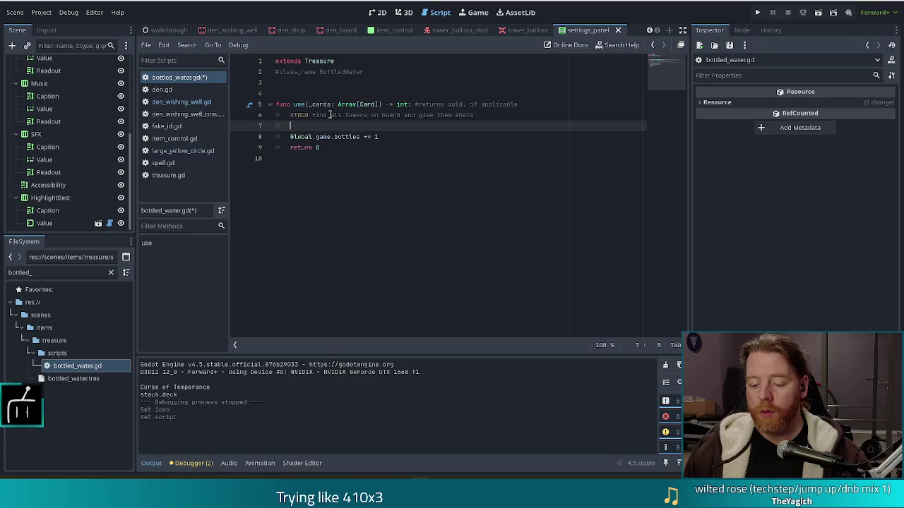
text(Global.game.boat)
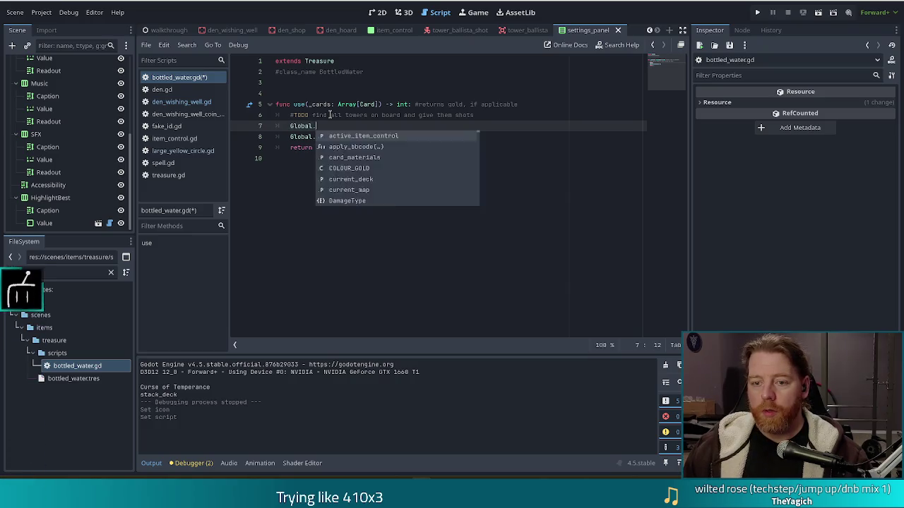
key(BackSpace)
text(rd.o)
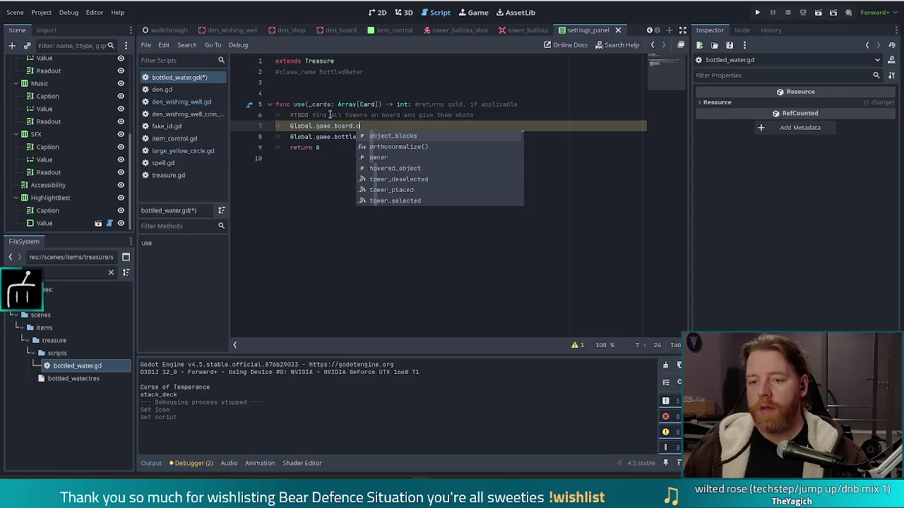
key(Return)
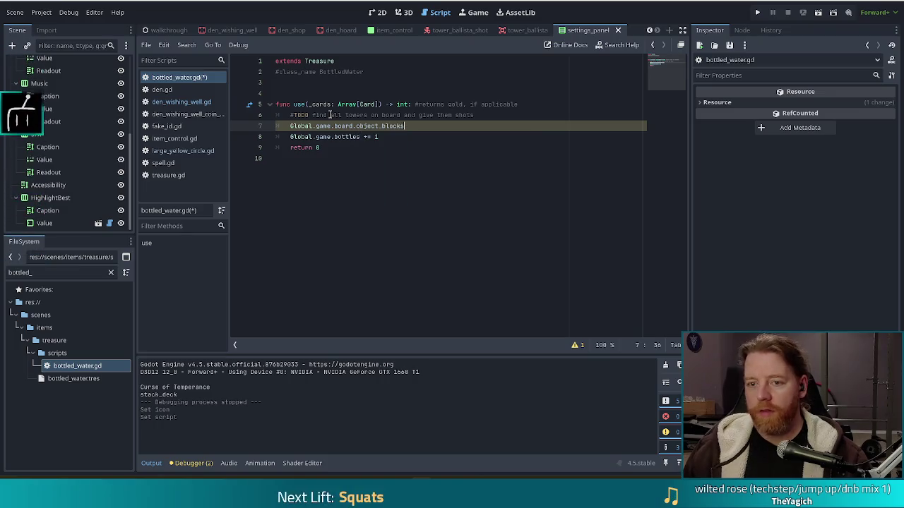
text(for block i)
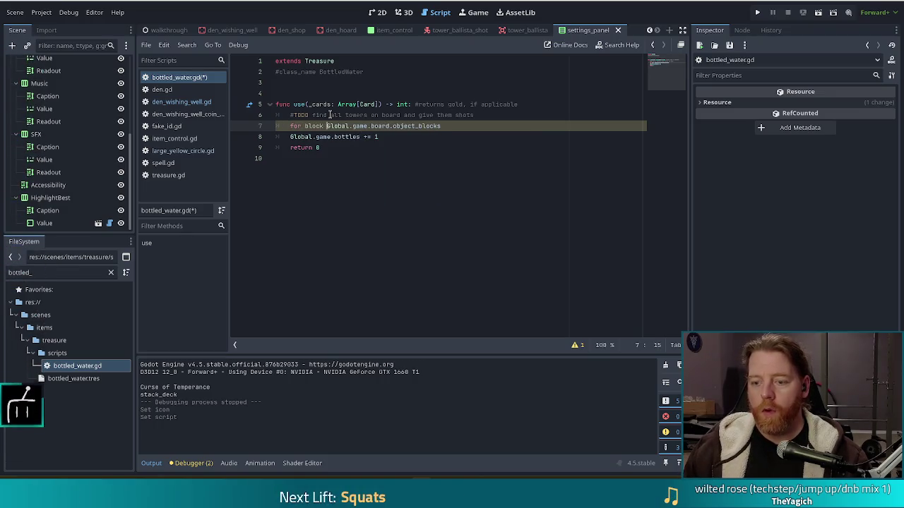
key(ctrl+Left)
key(BackSpace)
key(End)
text(:)
Step: Inside the loop, add 'if block is Tower3D:' and begin a 'block.shots +=' increment
key(Return)
text(u)
key(BackSpace)
text(if block is Tower3D)
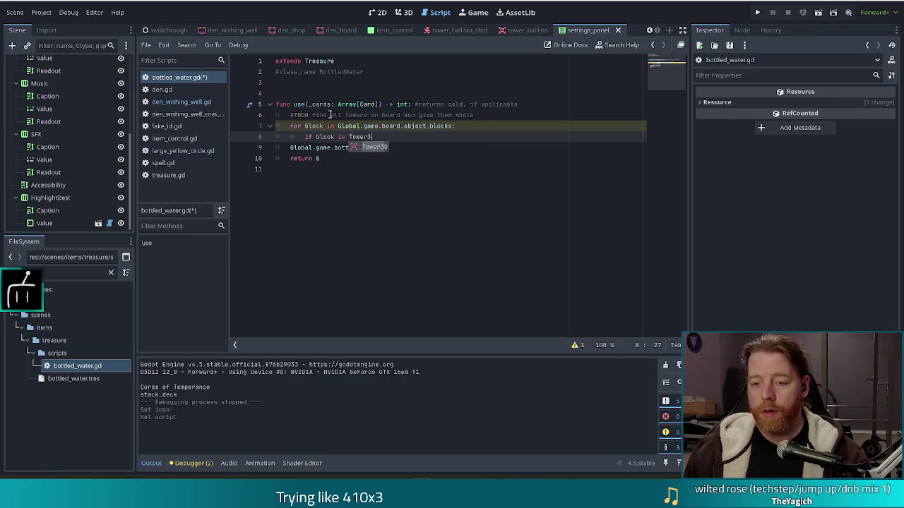
text(:)
key(Return)
text(bl)
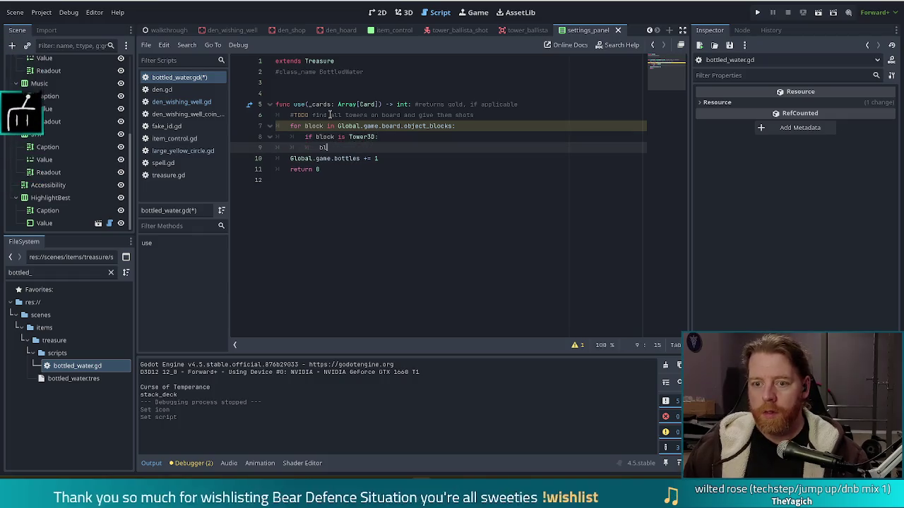
text(ock .shots)
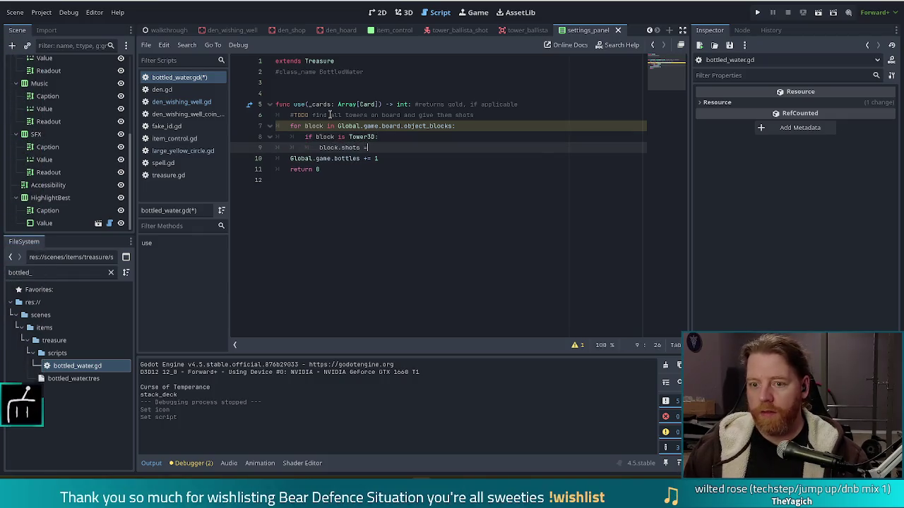
key(BackSpace)
text(+=)
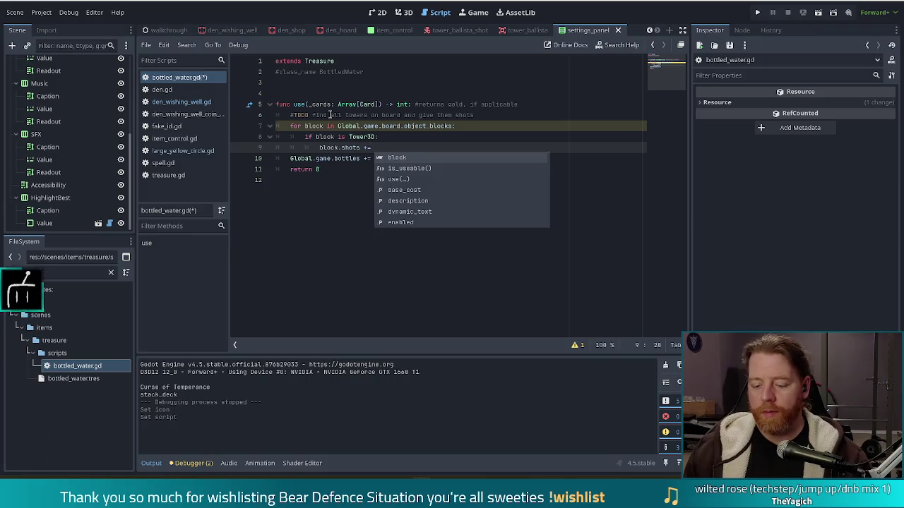
click(289, 86)
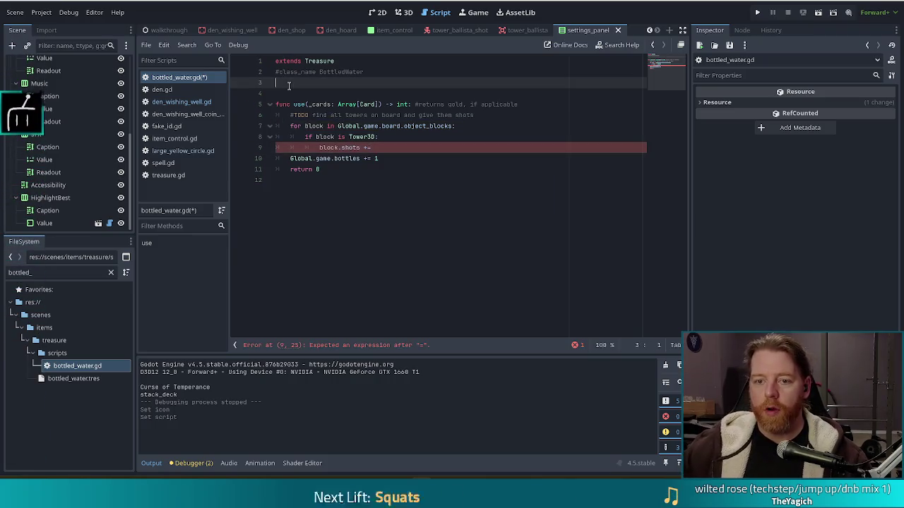
Step: Add a new line 4 declaring the exported shots variable with ':= 5'
key(Return)
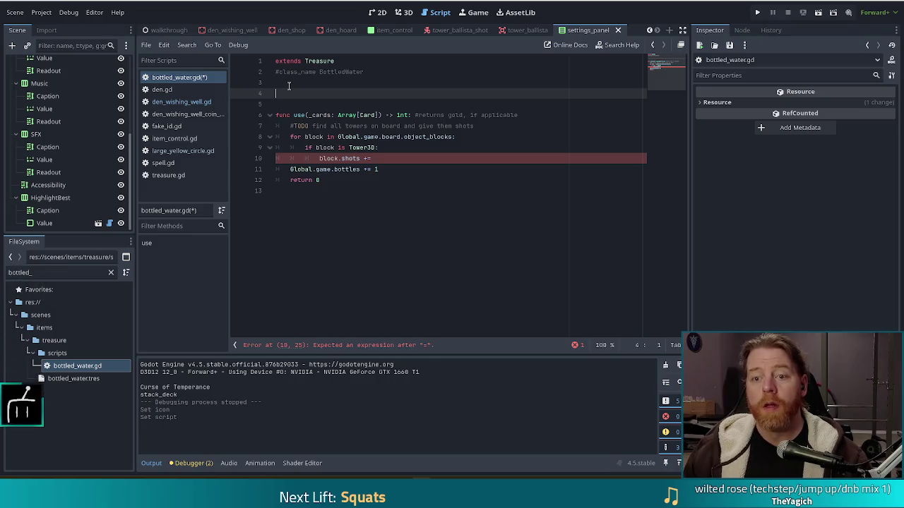
text(@exportg)
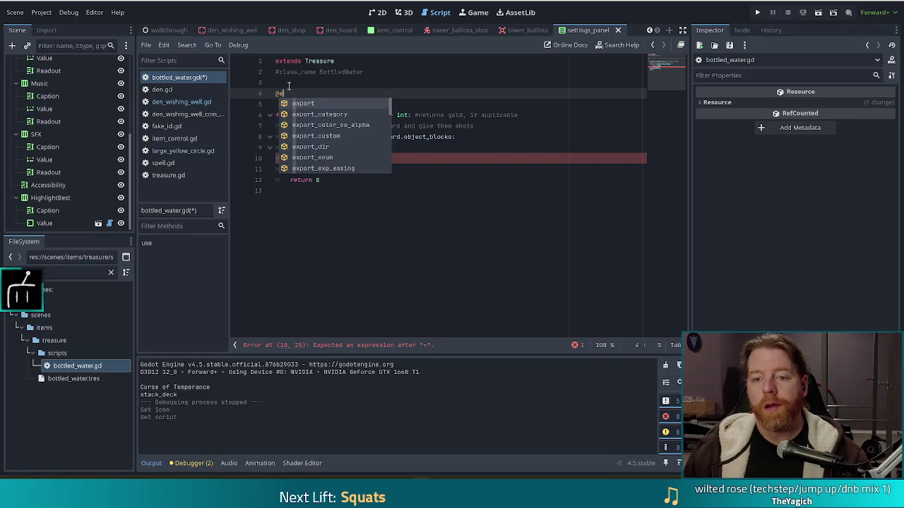
key(BackSpace)
key(BackSpace)
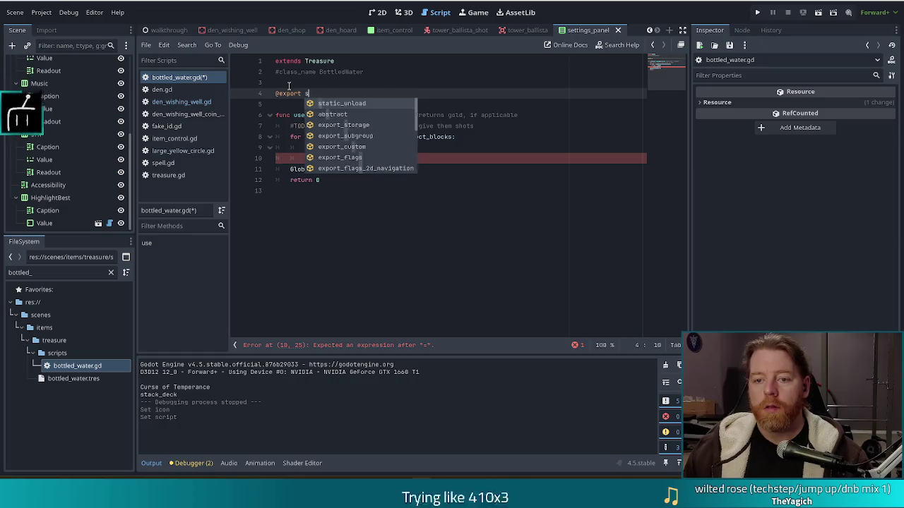
text(shots)
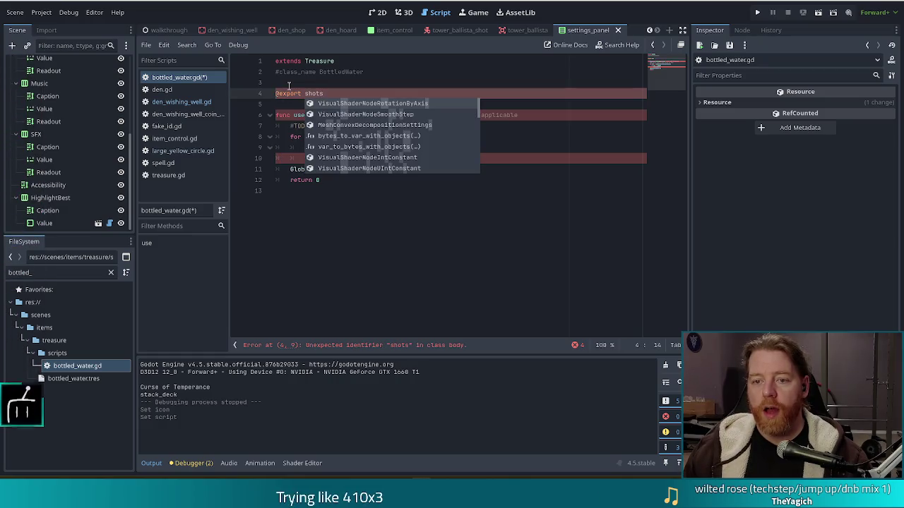
text(:= 5)
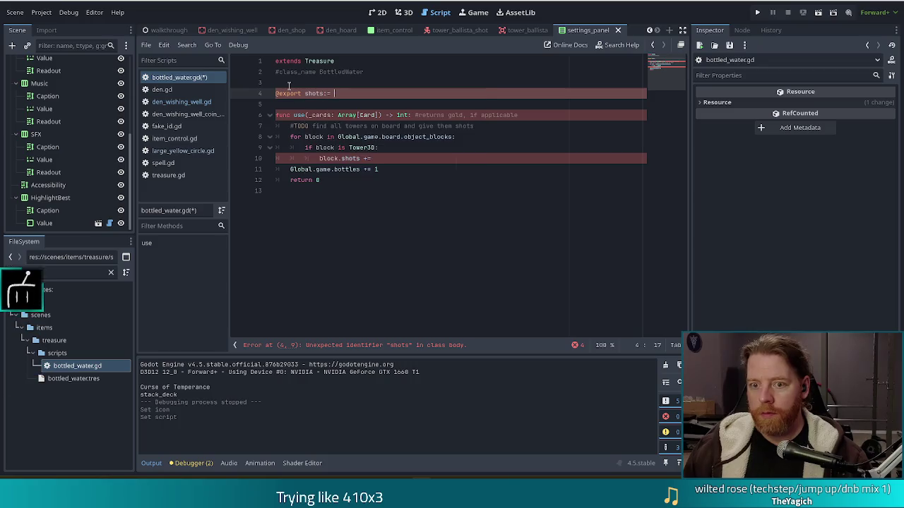
click(398, 158)
text(5)
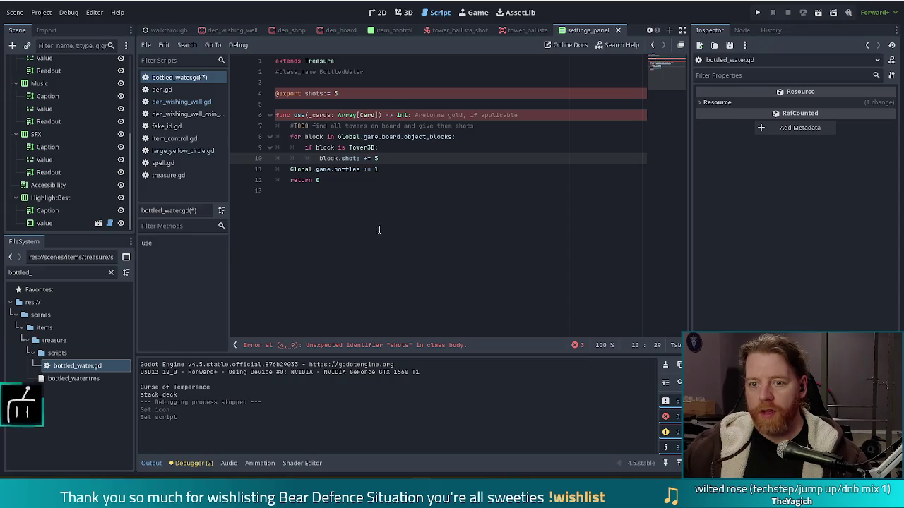
click(302, 94)
text(var)
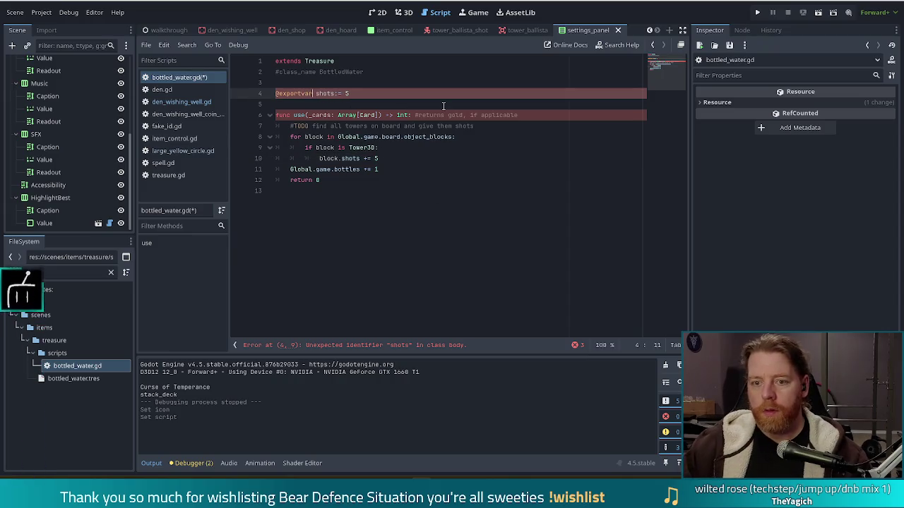
key(ctrl+s)
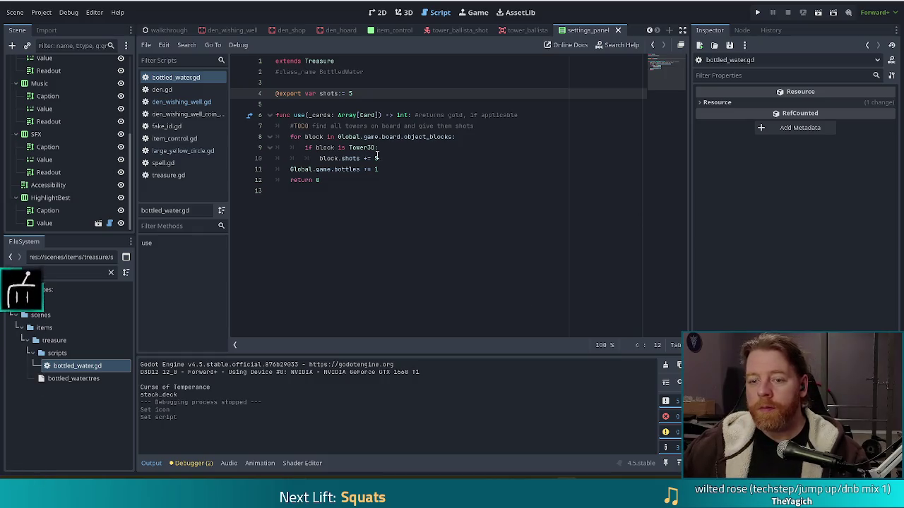
click(398, 158)
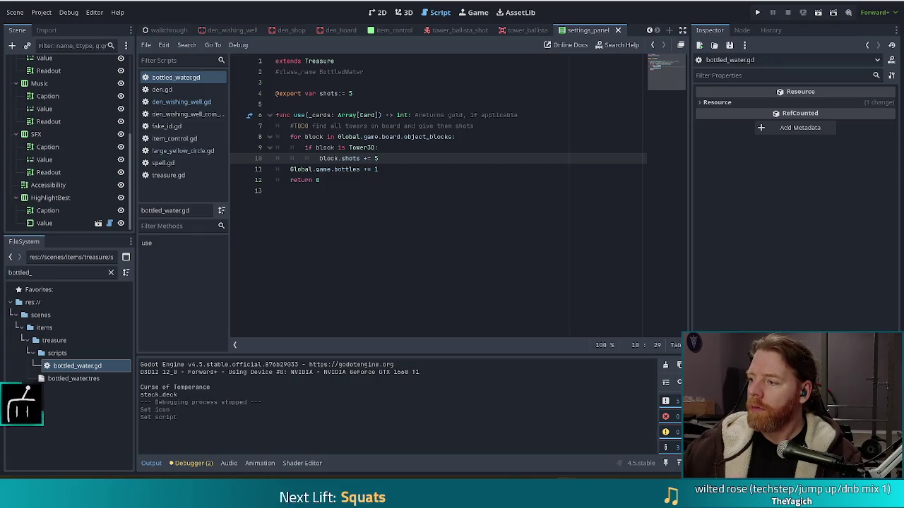
Step: Remove the hard-coded 5 from line 10's 'block.shots += 5' increment
click(393, 148)
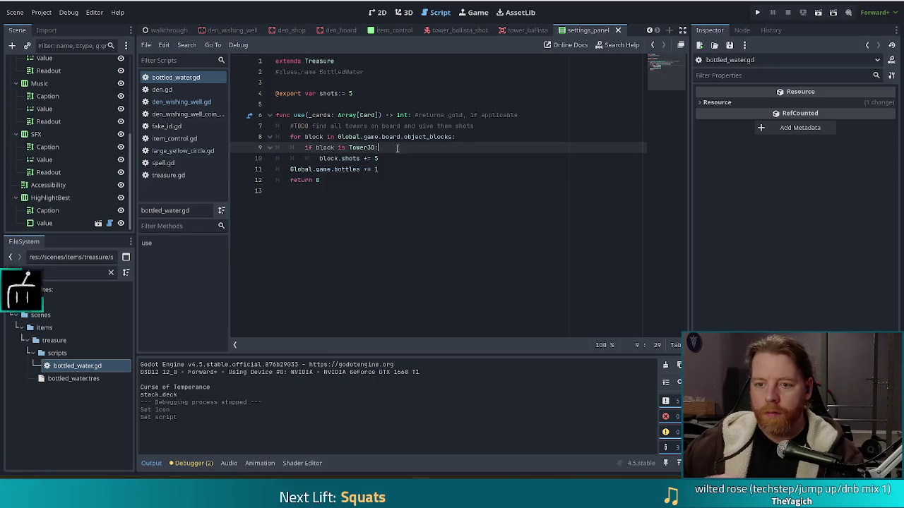
click(394, 158)
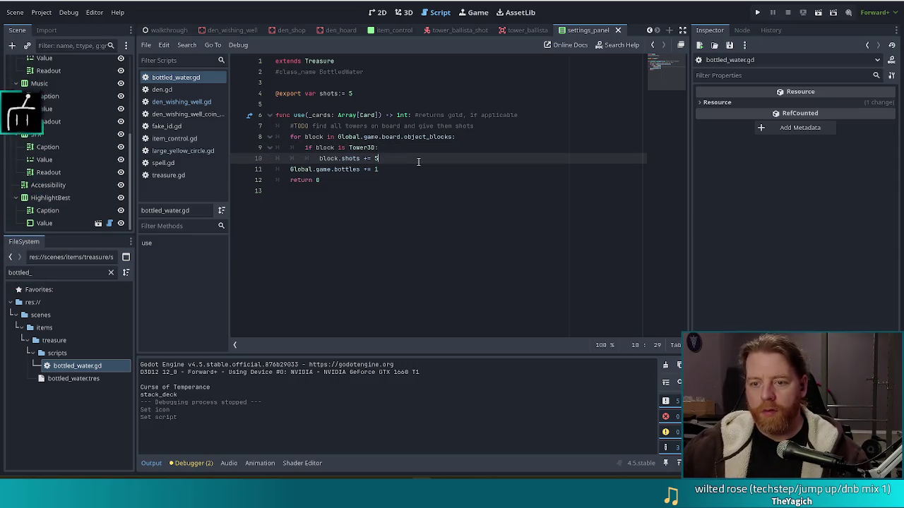
key(BackSpace)
text(shots)
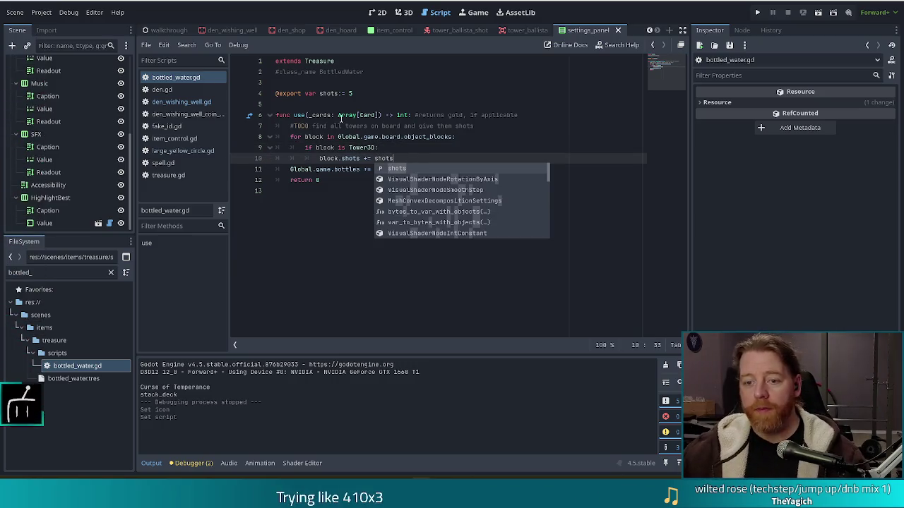
click(339, 114)
click(383, 93)
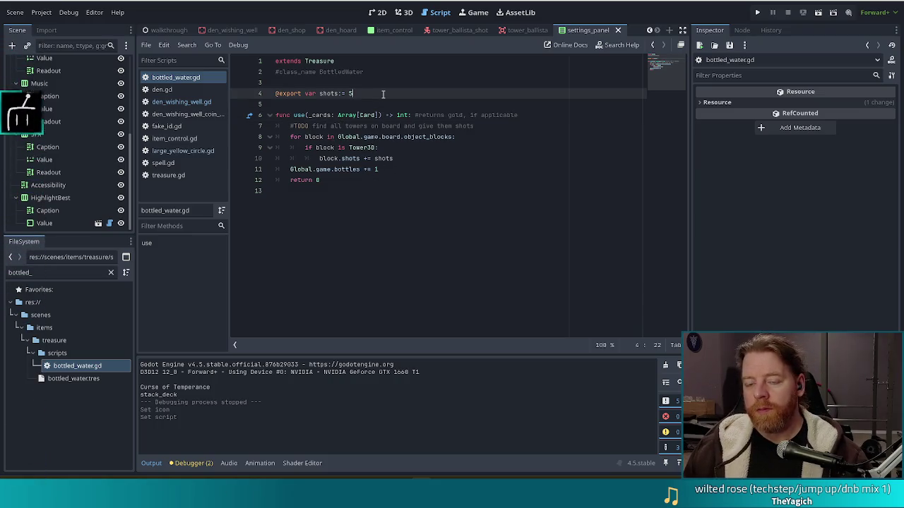
key(Return)
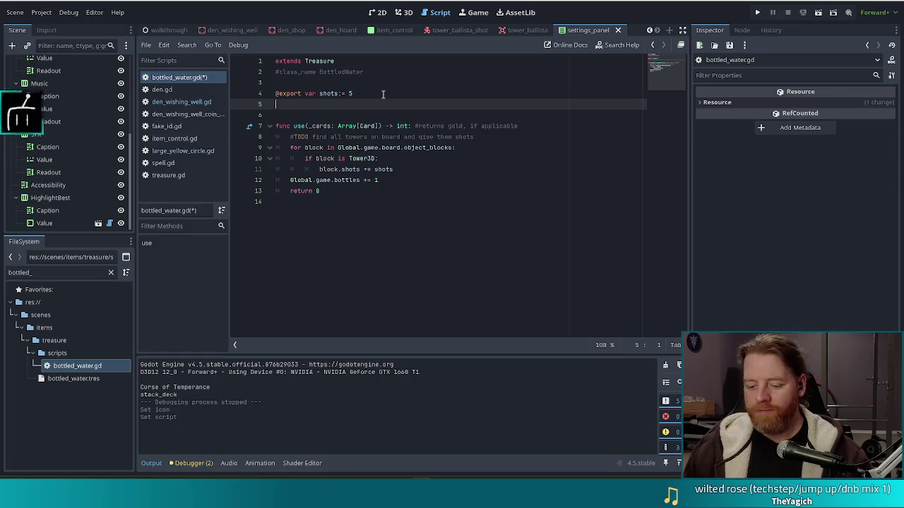
text(@export )
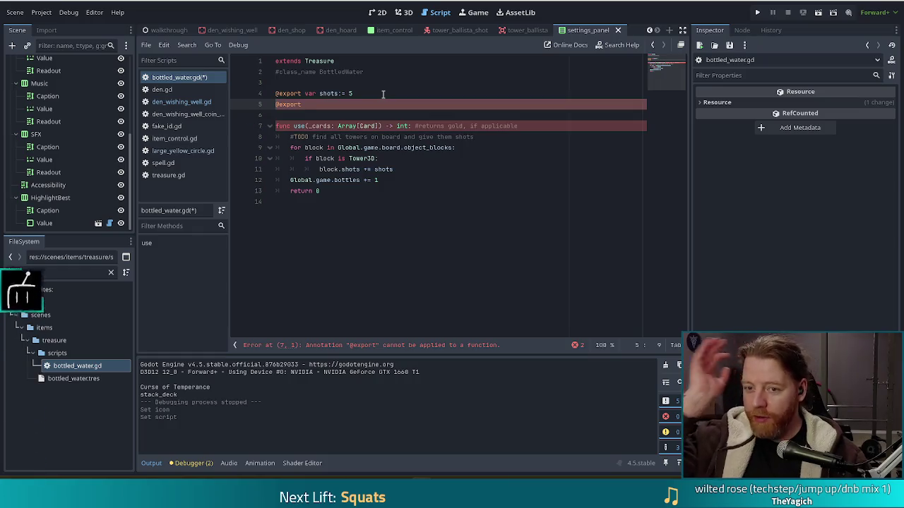
text(var bottles:= )
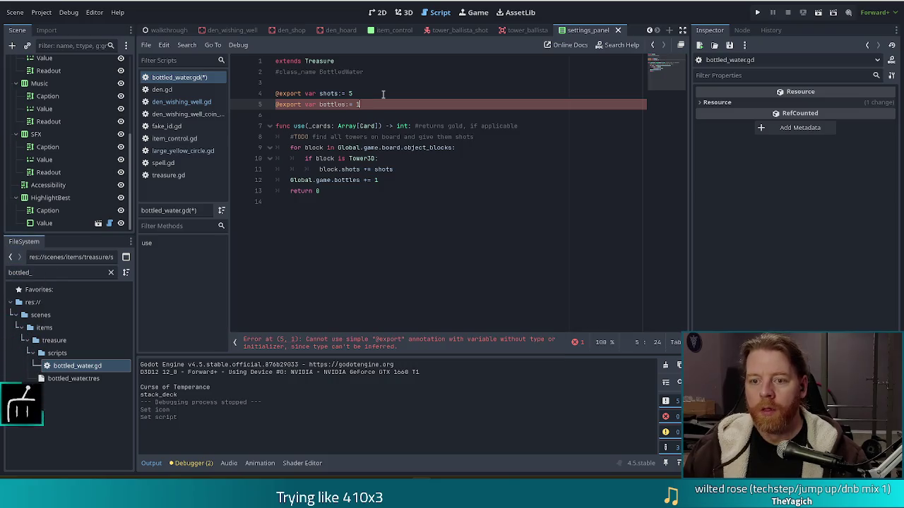
text(1)
Step: Change the bottles line to 'Global.game.bottles += bottles' and save the script
click(394, 181)
key(BackSpace)
text(bottles)
click(505, 159)
key(ctrl+s)
click(506, 137)
drag(505, 137, 288, 126)
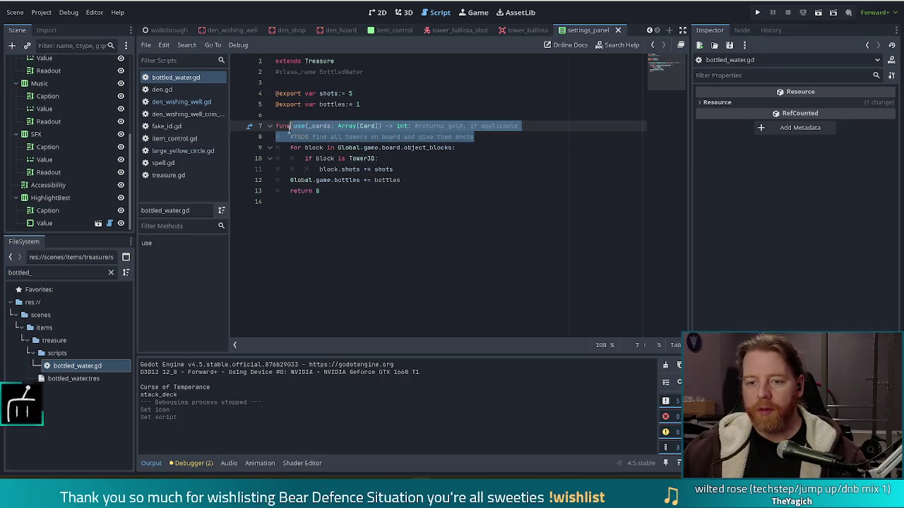
click(347, 147)
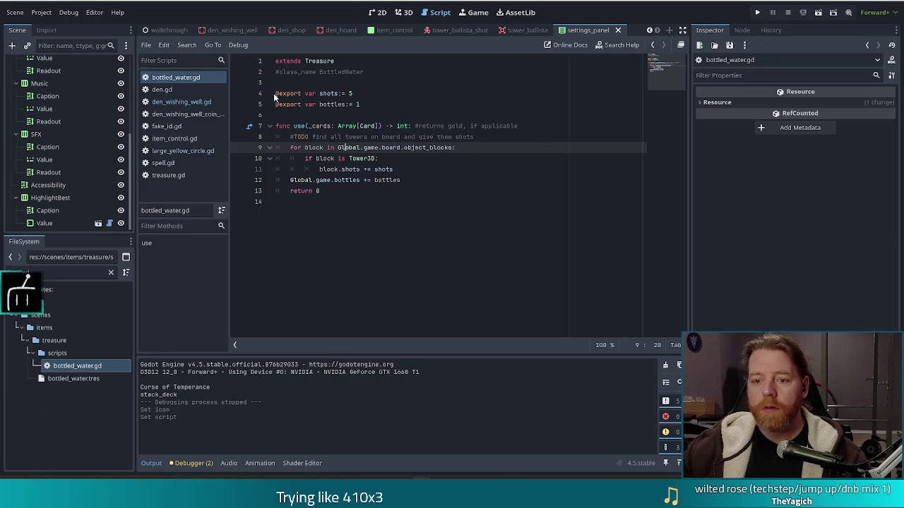
Step: Open bottled_water.tres and set the item's name to 'Bottled Water'
mouse_move(391, 147)
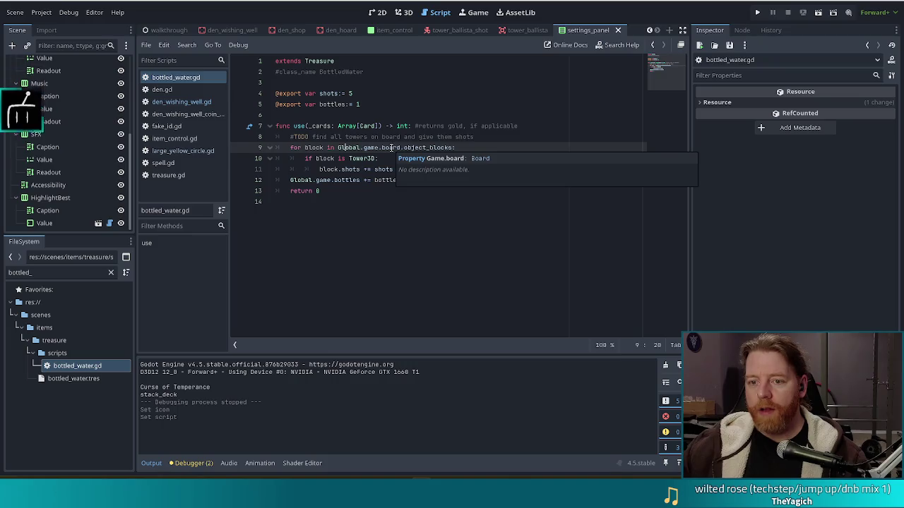
mouse_move(290, 101)
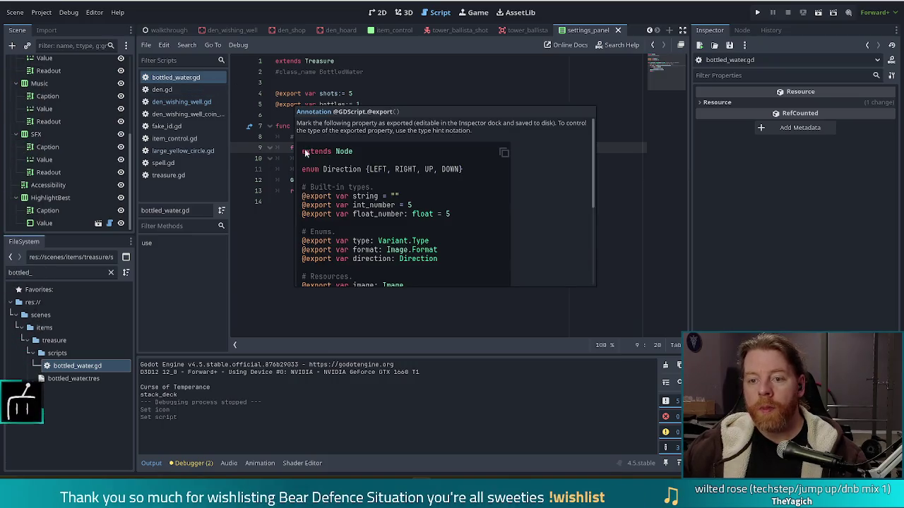
click(68, 379)
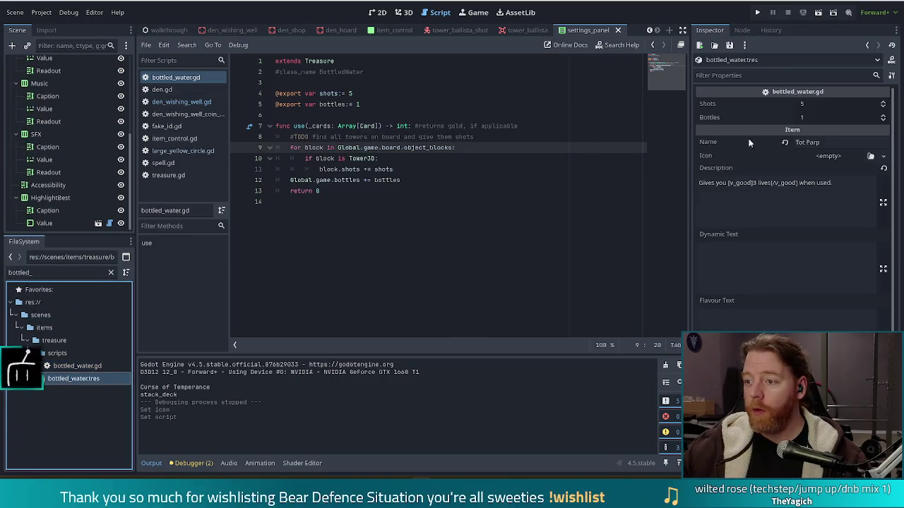
click(821, 143)
text(Bottled Water)
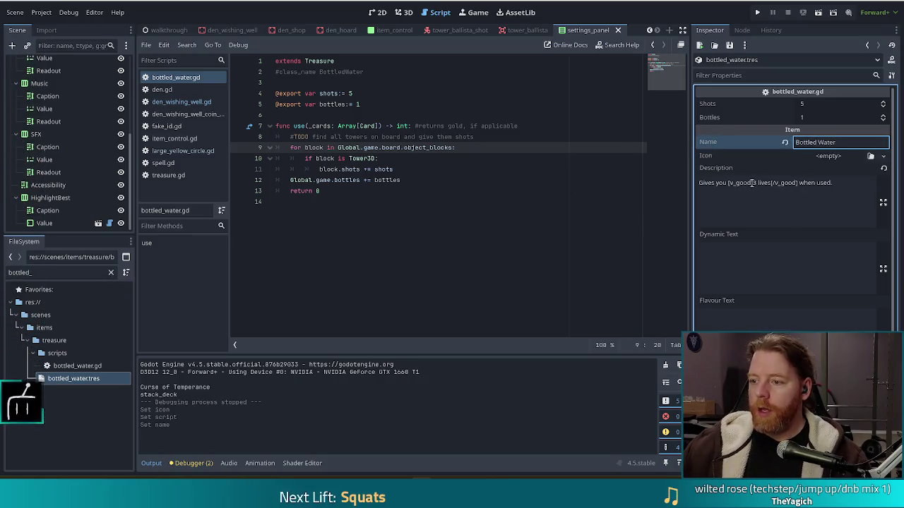
Step: Replace the description's lives text with '[shots]5 shots[/shots]'
click(755, 183)
text(5 shots)
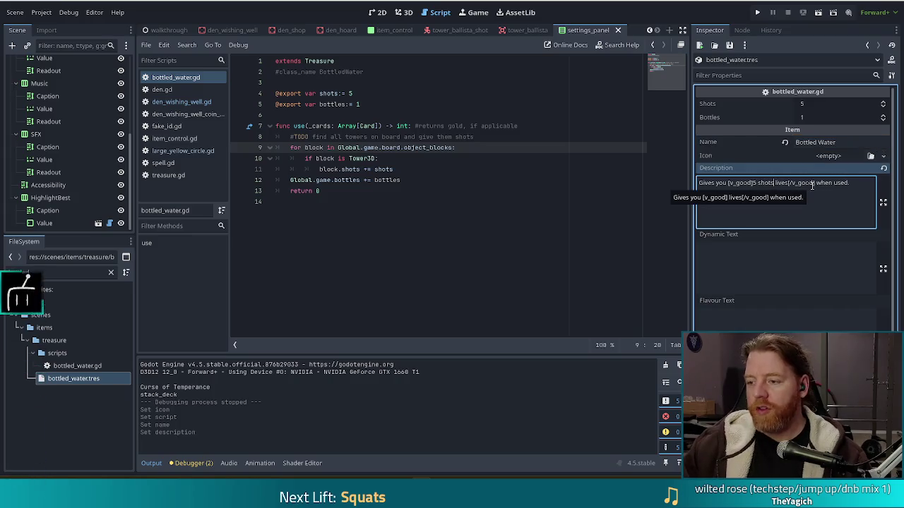
key(Delete)
key(Delete)
key(Delete)
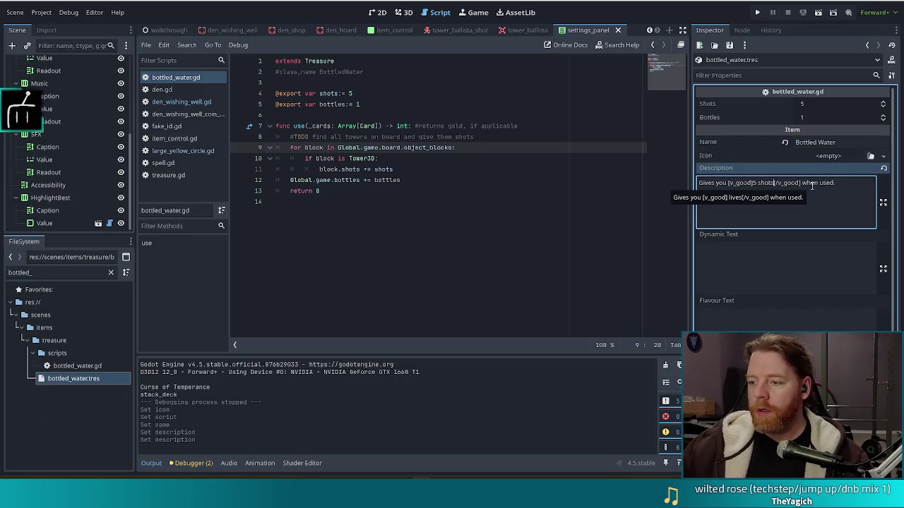
key(ctrl+shift+Right)
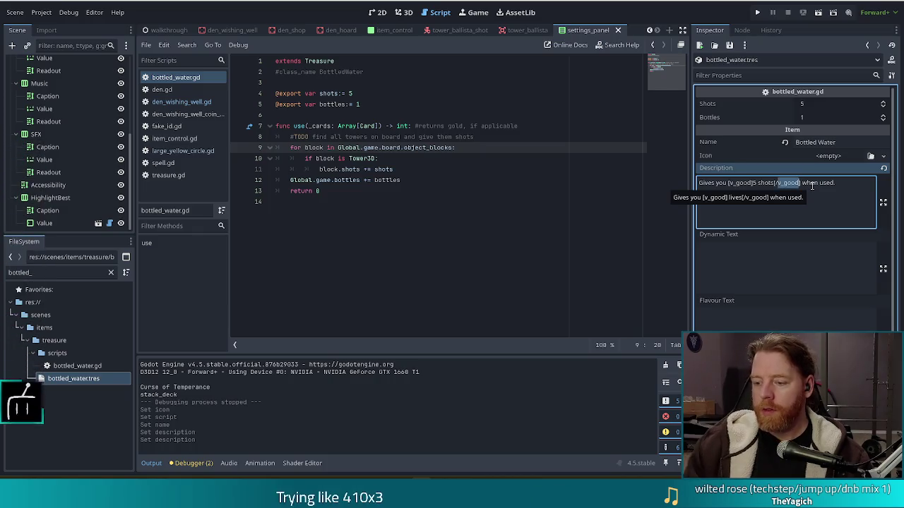
text(shots)
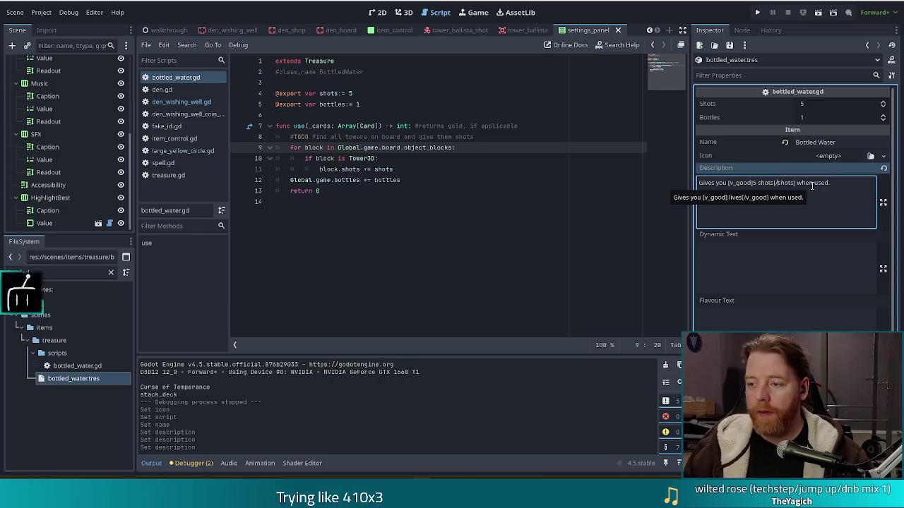
key(ctrl+shift+Left)
text(sh)
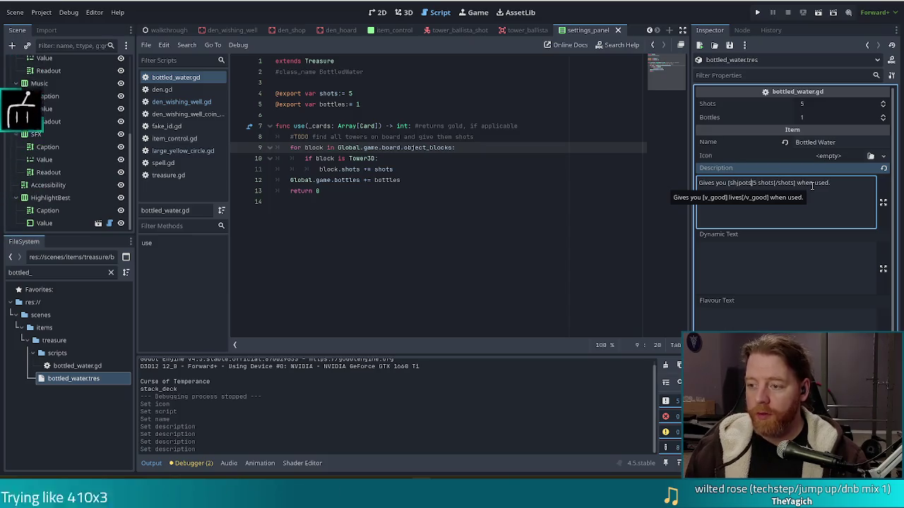
text(ots)
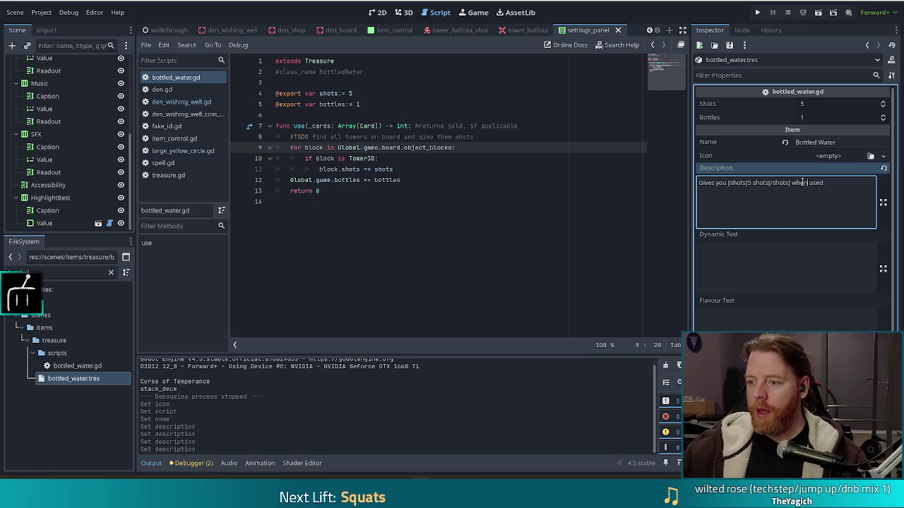
Step: Add 'and [good]1 bottle[/good]' to the description and save
click(792, 183)
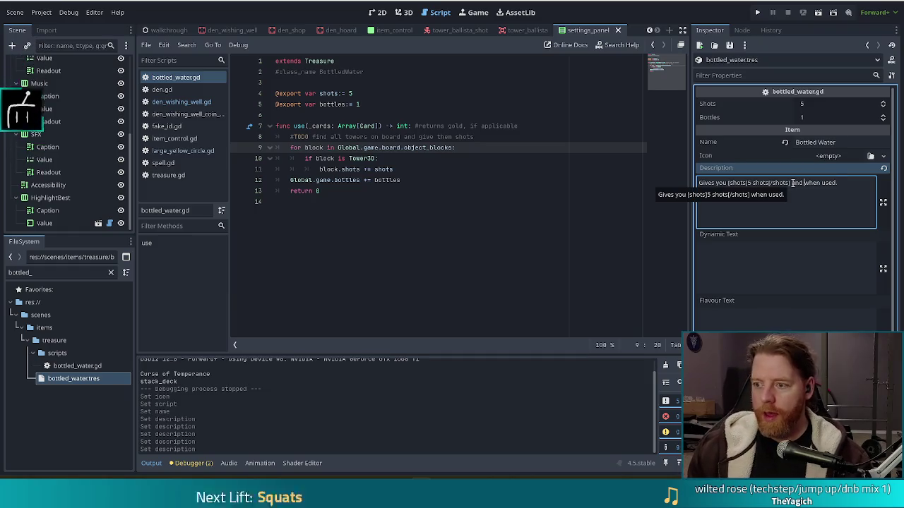
text(and 1 bottle)
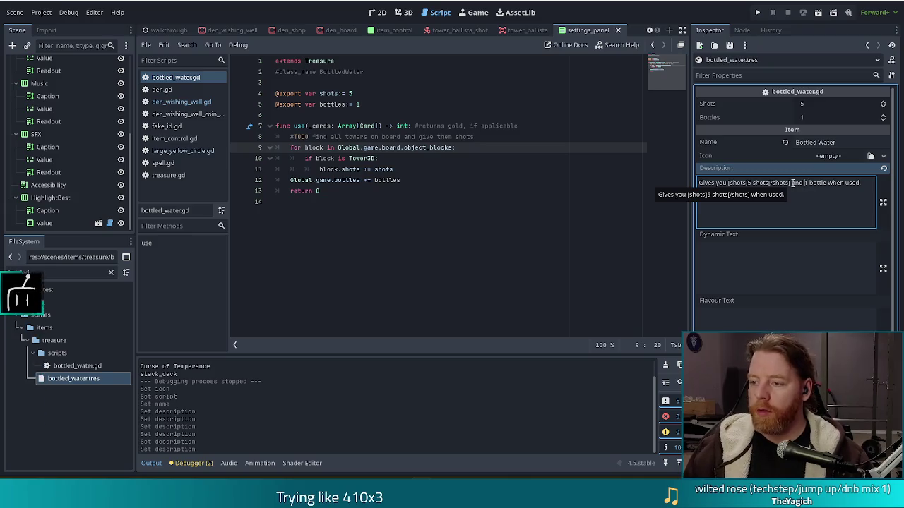
text( [good])
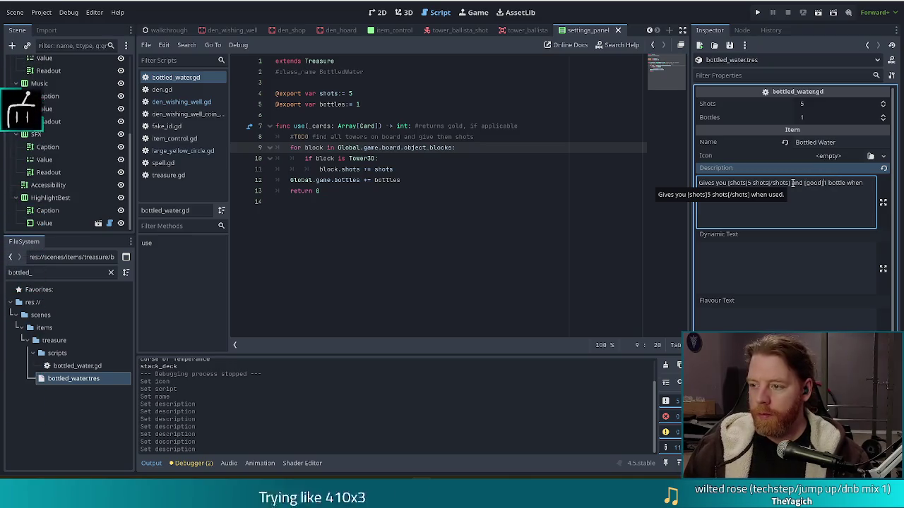
key(ctrl+Right)
text(good)
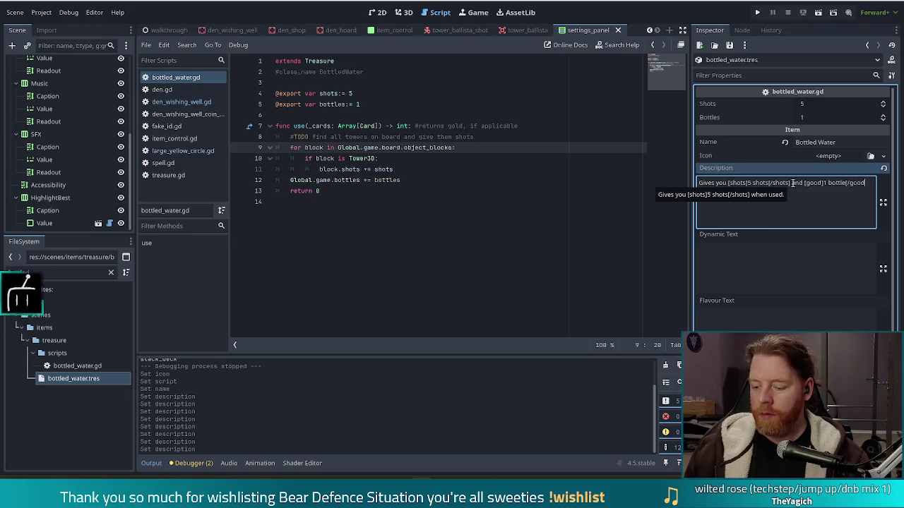
text(])
key(ctrl+s)
click(809, 198)
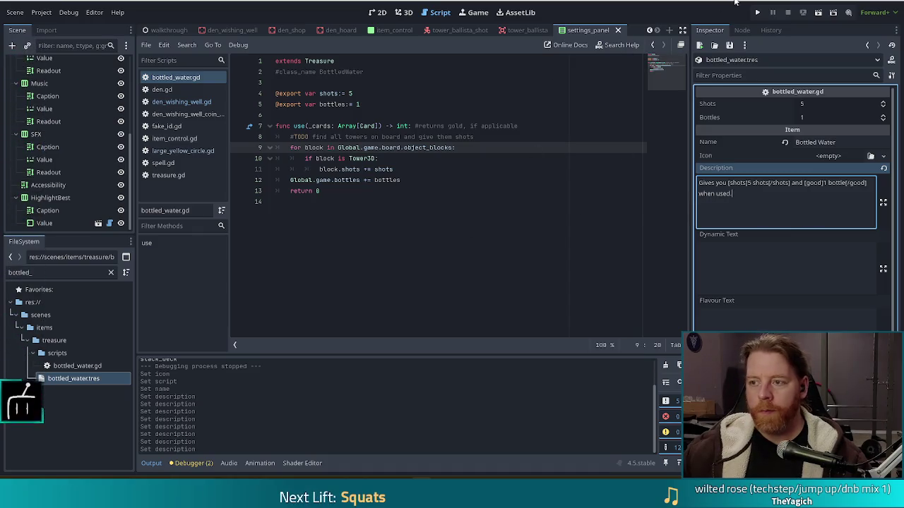
click(757, 12)
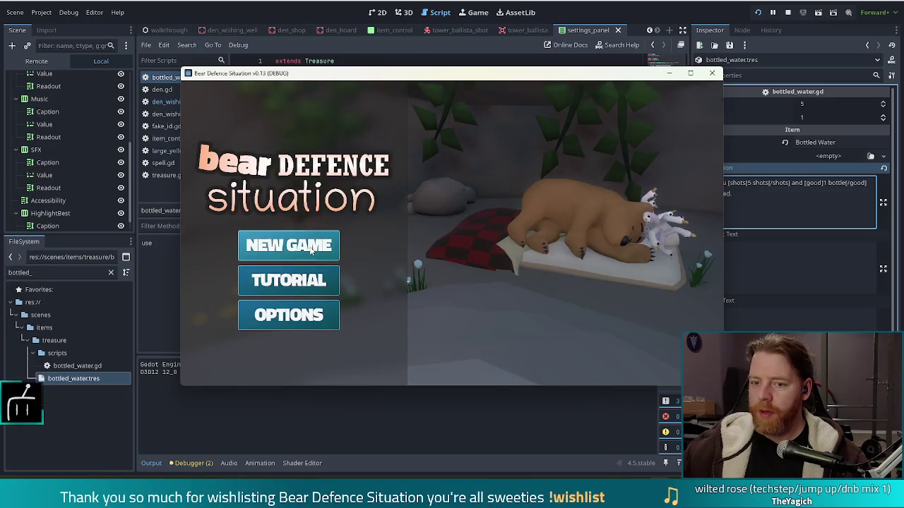
Step: Start a new game, grant Bottled Water with 'add_treasure bottled_water', and use it
click(308, 246)
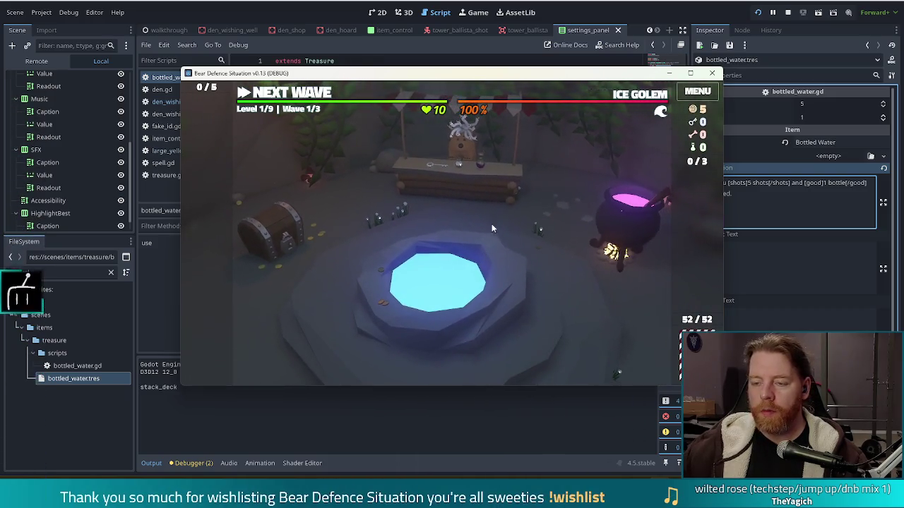
key(grave)
text(add_tre)
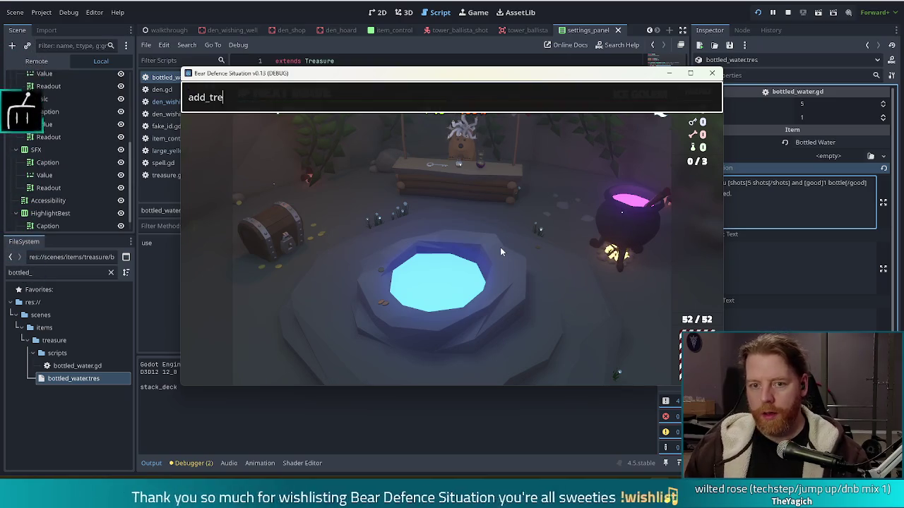
text(asure bottled_wat)
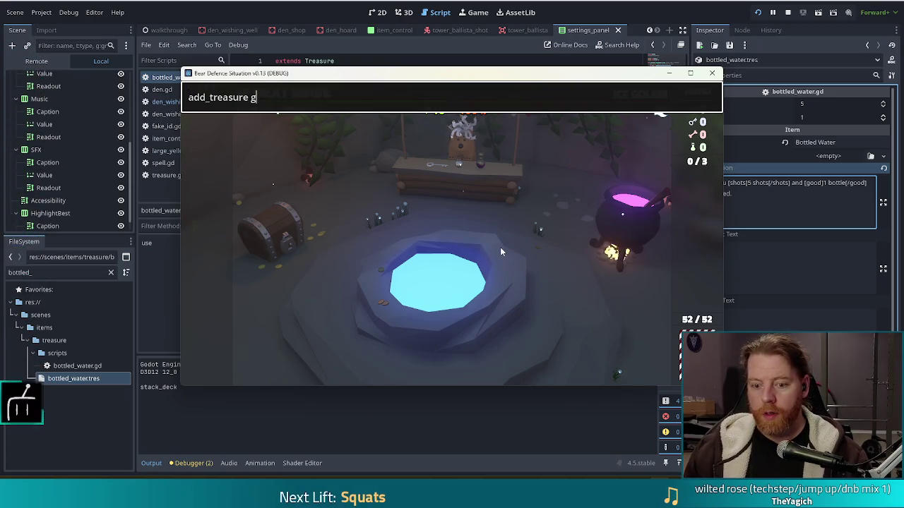
text(er)
key(Return)
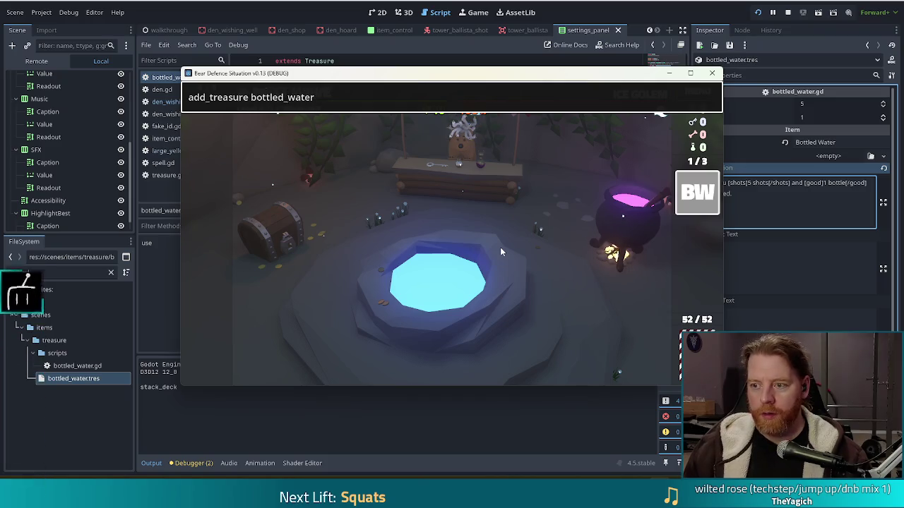
key(grave)
mouse_move(713, 207)
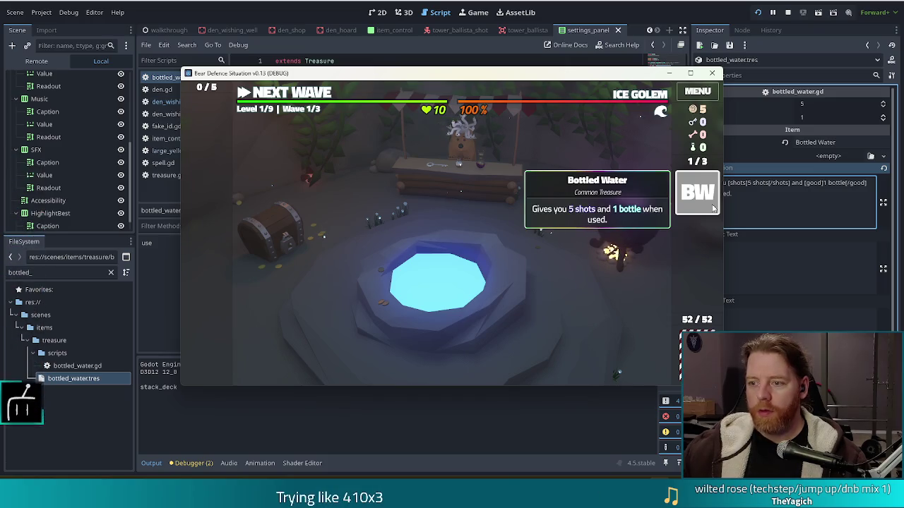
click(713, 207)
click(643, 181)
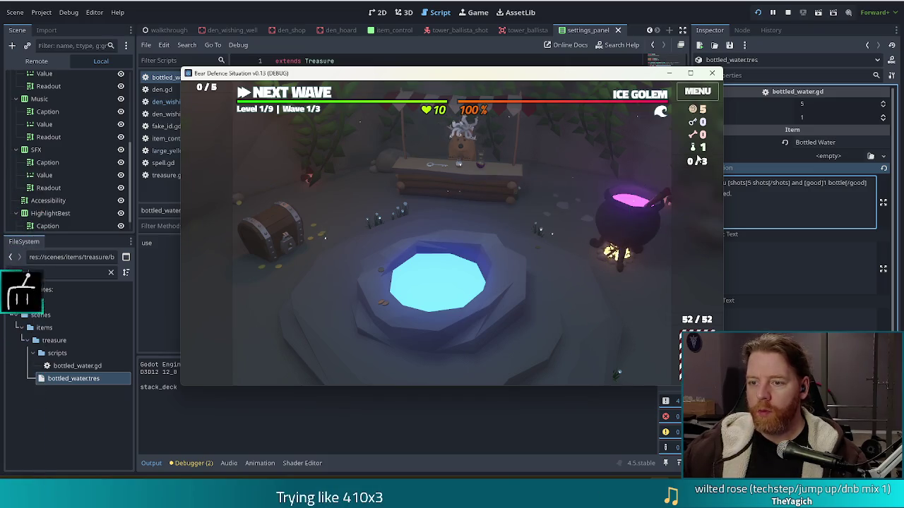
Step: Grant a second Bottled Water from the console and advance to the level map
key(grave)
key(Up)
key(Return)
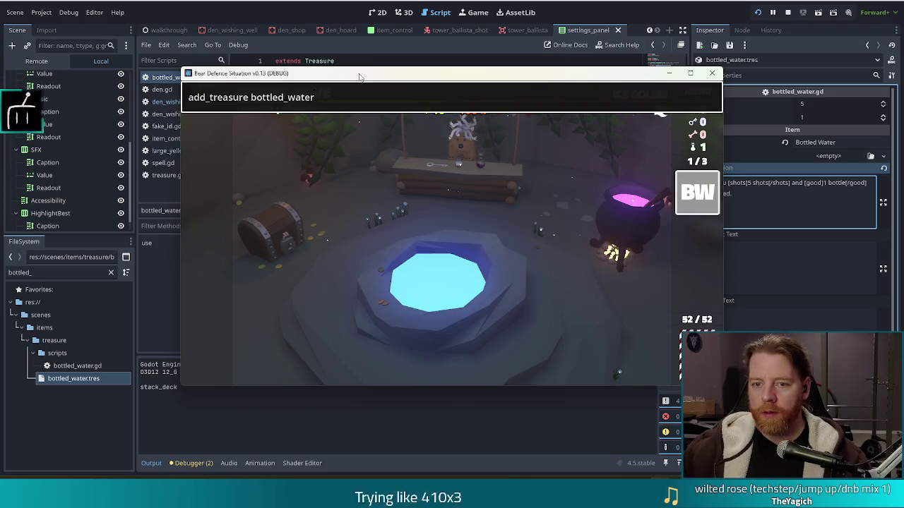
key(grave)
click(282, 99)
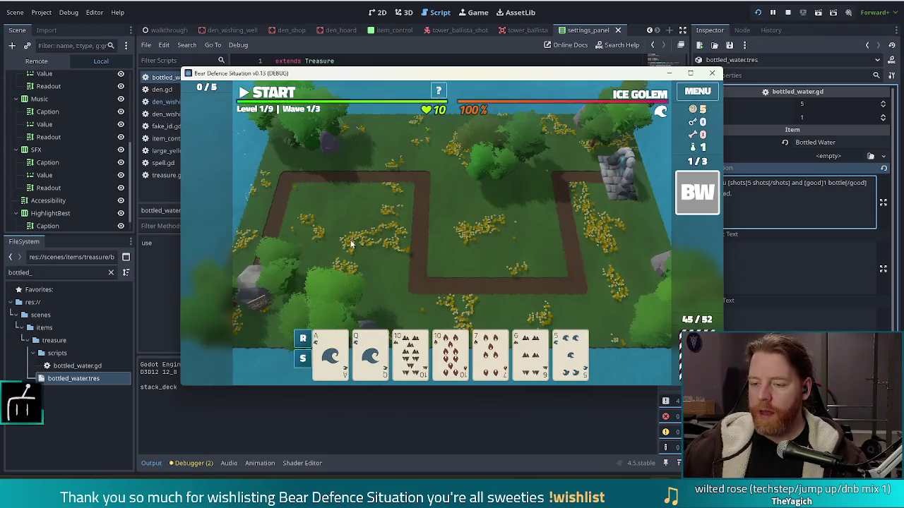
Step: Build a ballista tower with the 5 of Water card and start the first wave
click(499, 342)
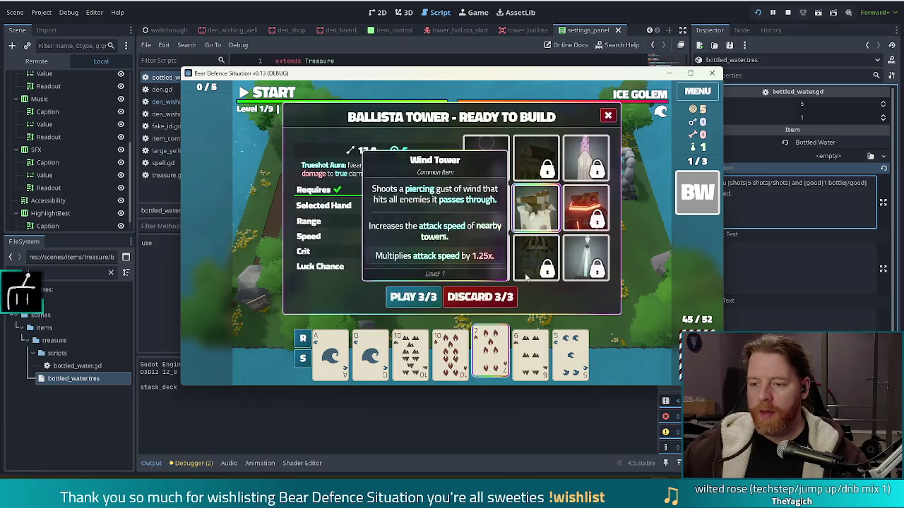
click(567, 372)
click(413, 309)
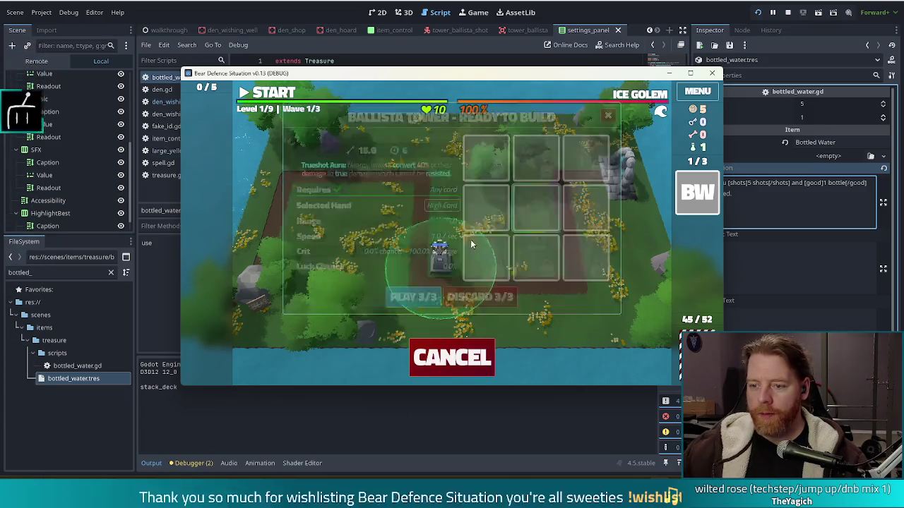
click(534, 233)
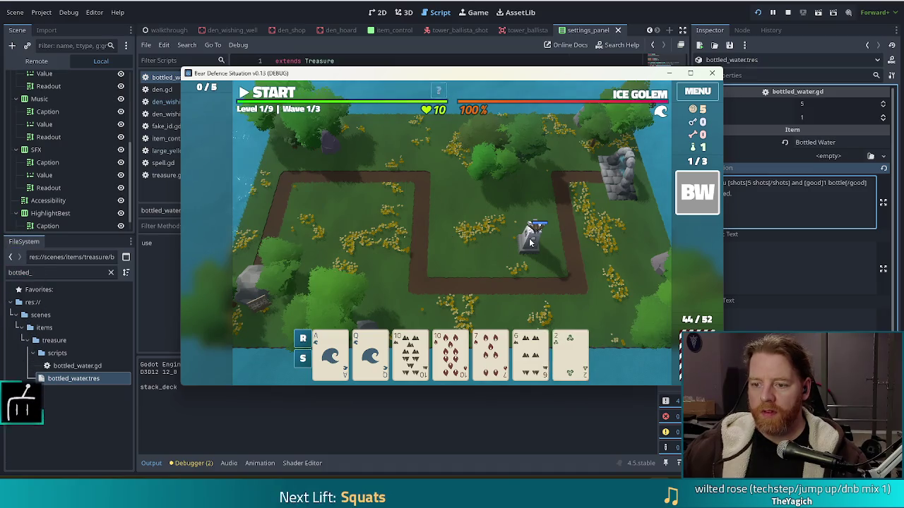
click(526, 230)
click(555, 160)
click(278, 99)
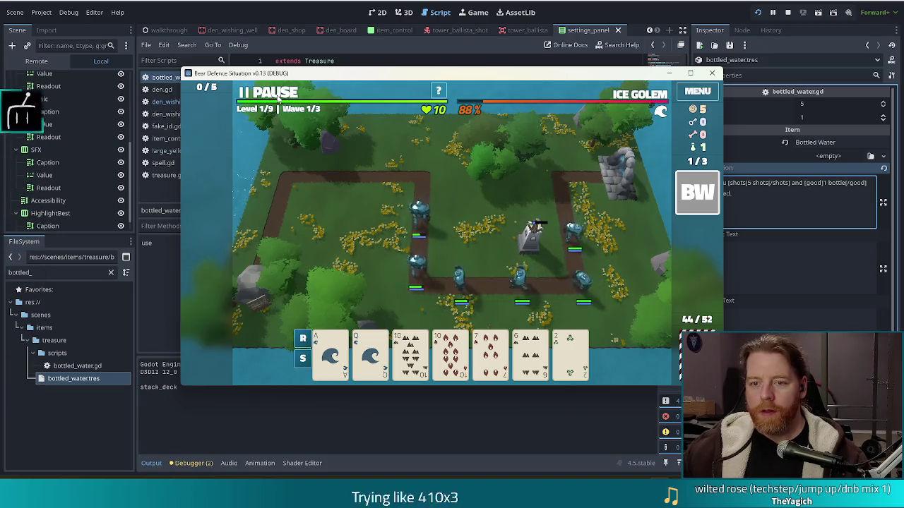
Step: Pause the wave, use Bottled Water, and check the ballista's stats
key(space)
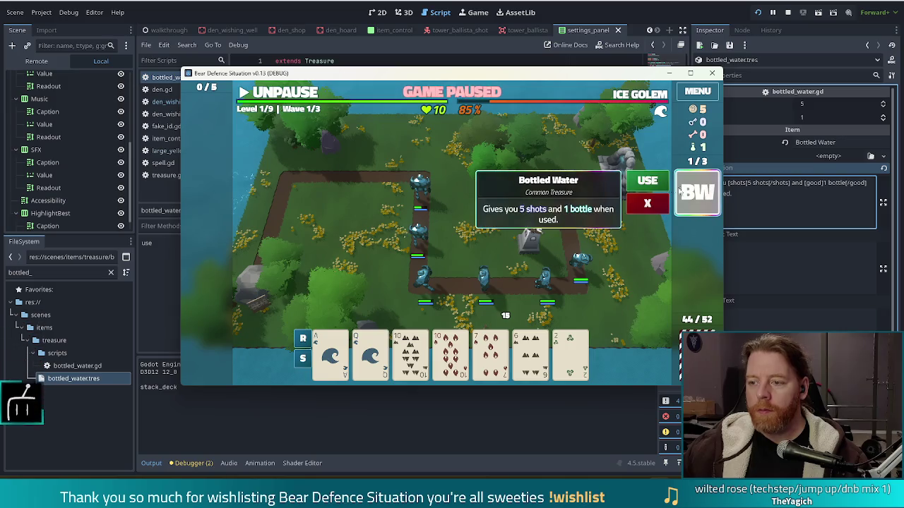
click(651, 179)
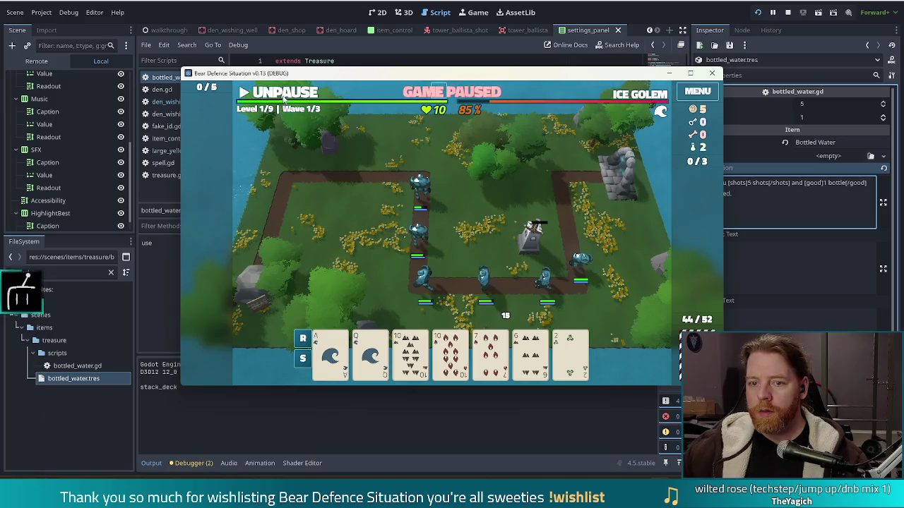
click(284, 99)
click(288, 97)
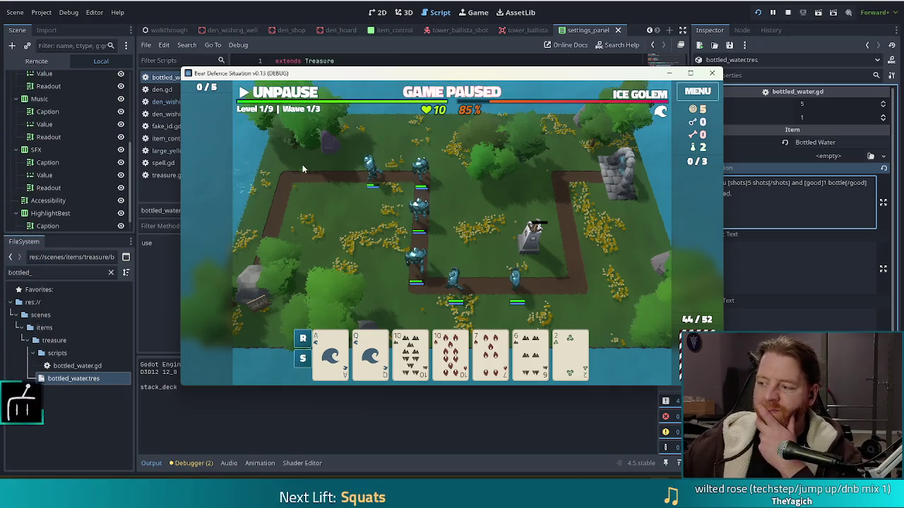
click(525, 248)
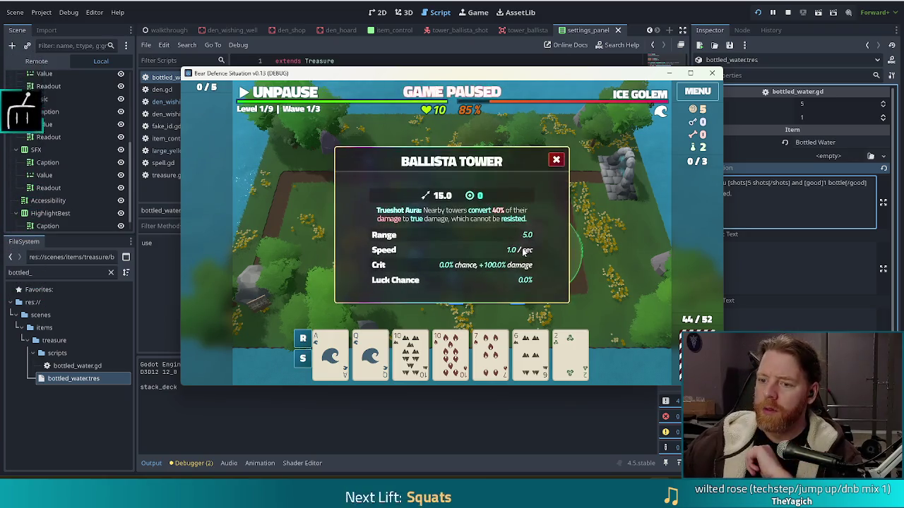
click(556, 161)
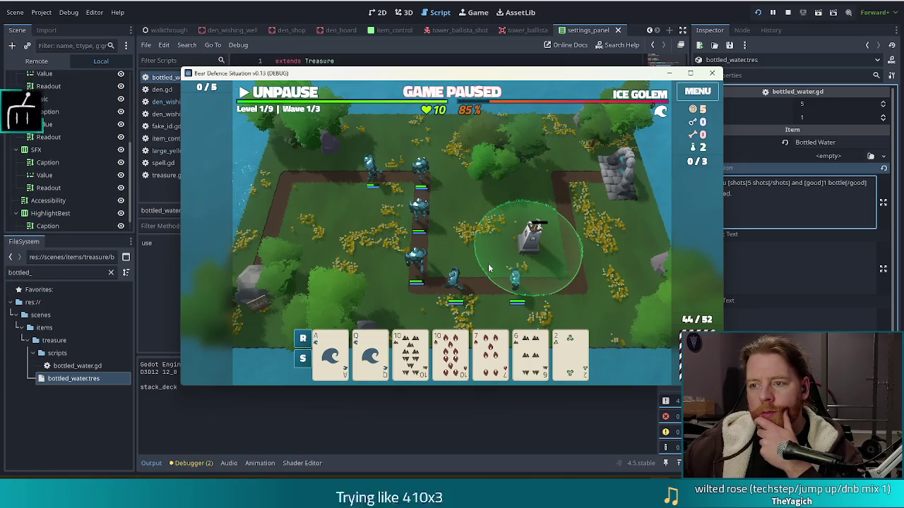
Step: Build and place a second ballista tower on the map
click(398, 384)
click(414, 296)
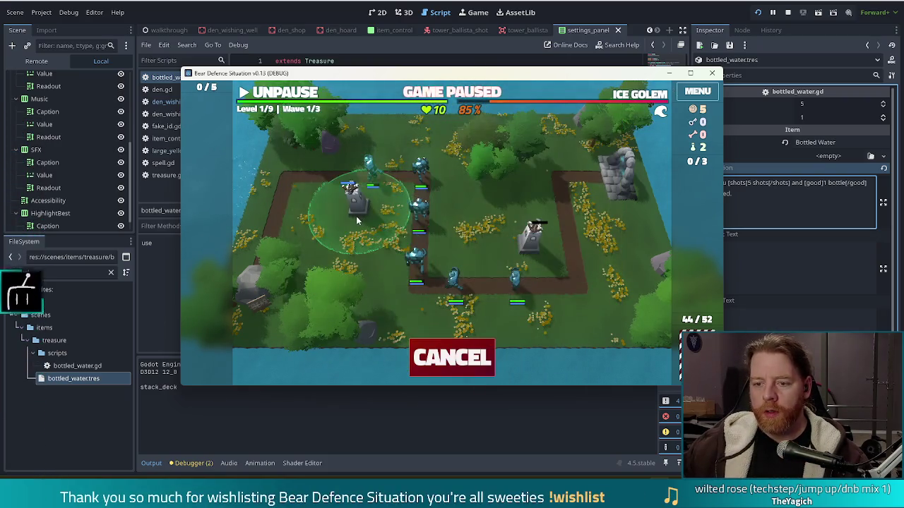
click(377, 219)
click(556, 159)
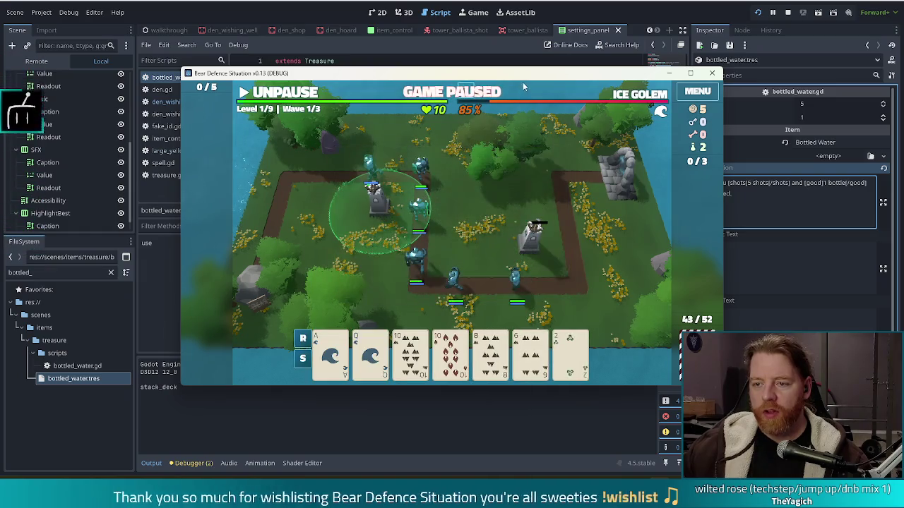
Step: Grant another Bottled Water via the console and use it with both ballistas placed
key(grave)
key(Up)
key(Return)
key(grave)
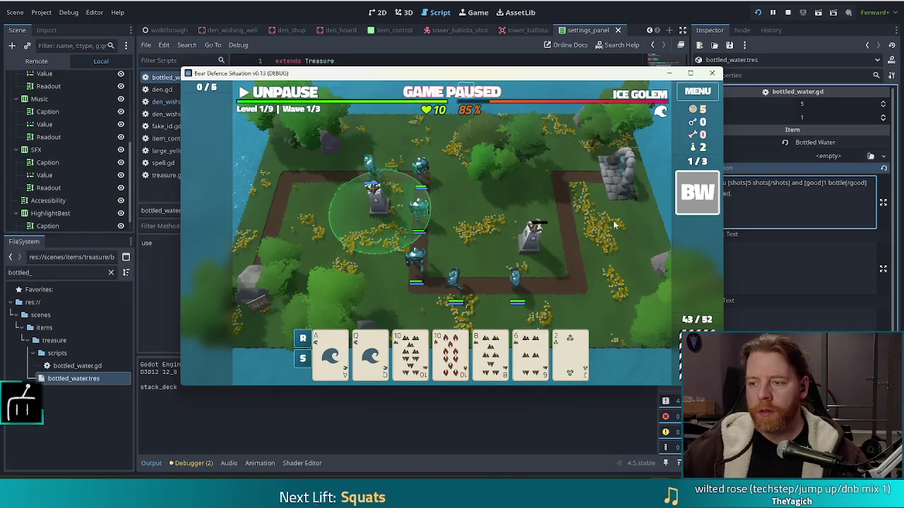
click(698, 192)
click(646, 182)
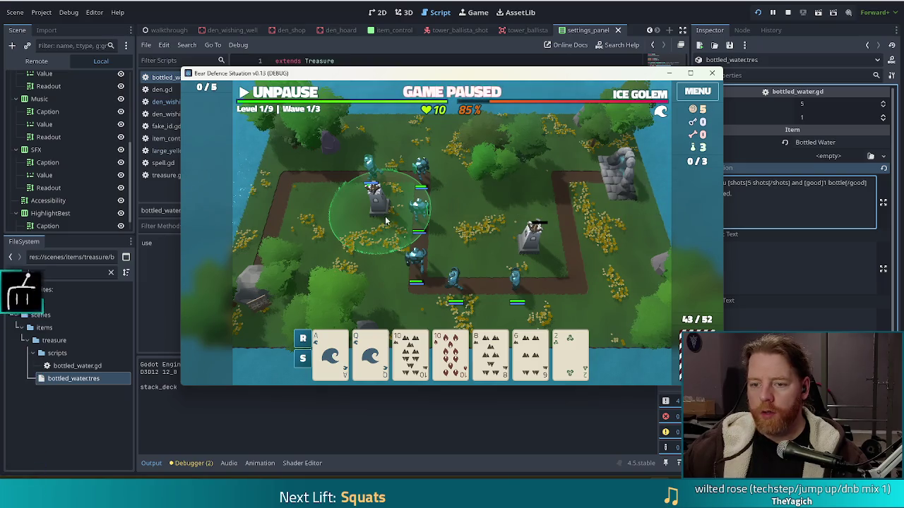
click(557, 159)
key(alt+Tab)
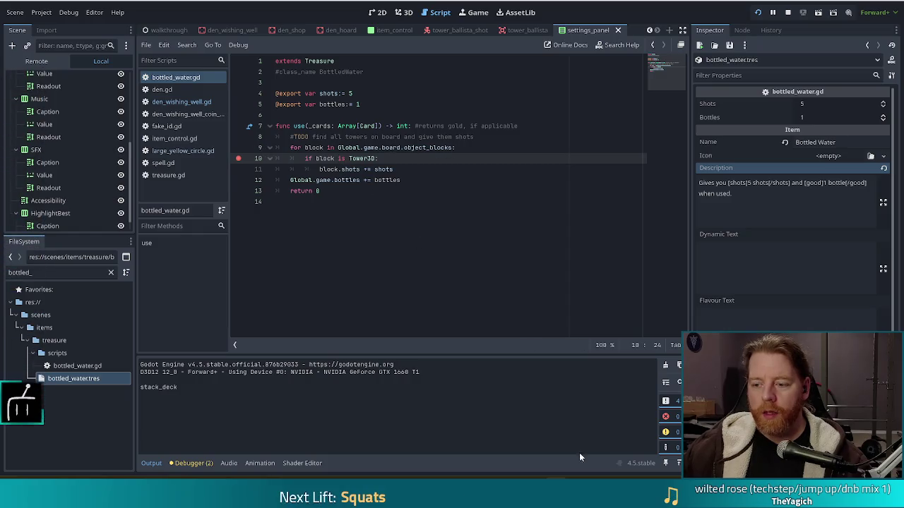
Step: Back in the game, add and use Bottled Water again, hitting the line-10 breakpoint
key(alt+Tab)
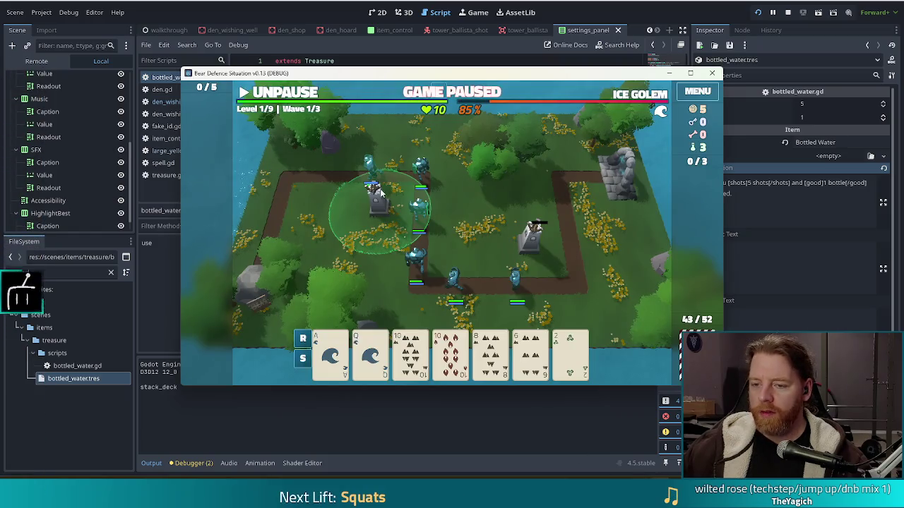
key(grave)
text(add_treasure bottled_water)
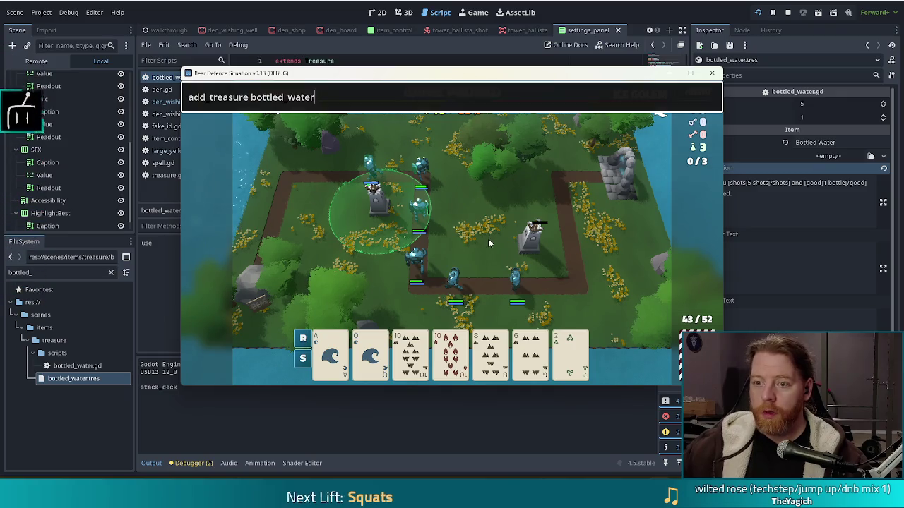
key(Return)
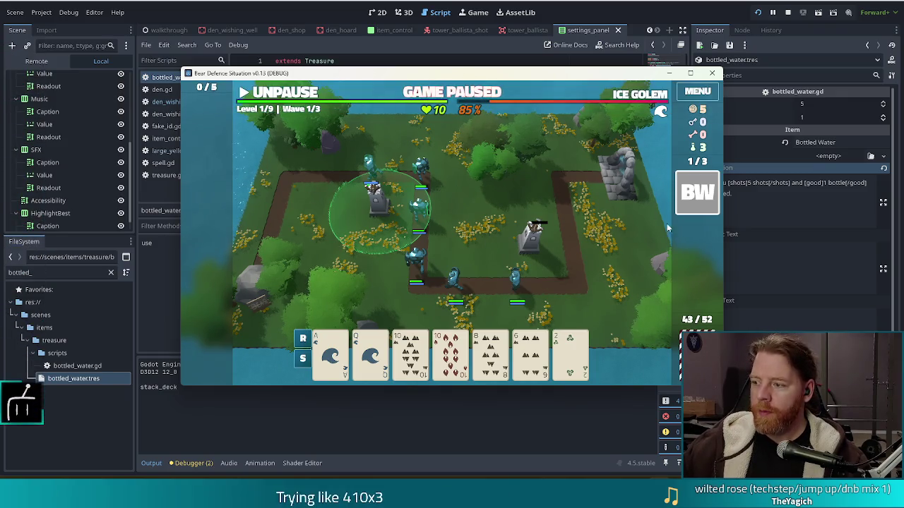
click(697, 192)
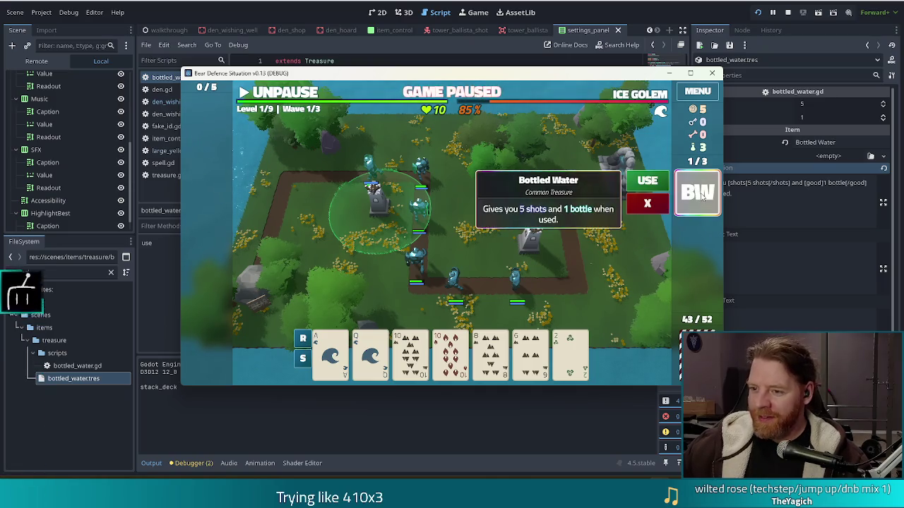
click(657, 181)
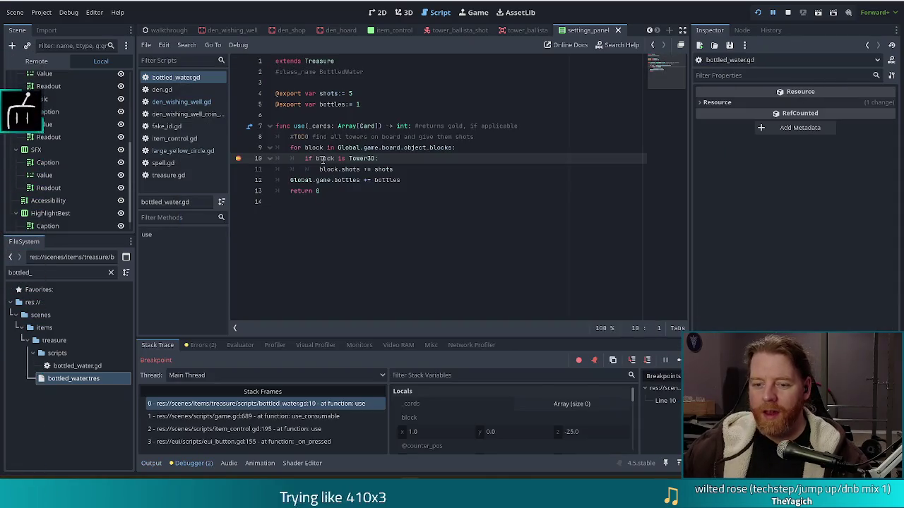
mouse_move(322, 160)
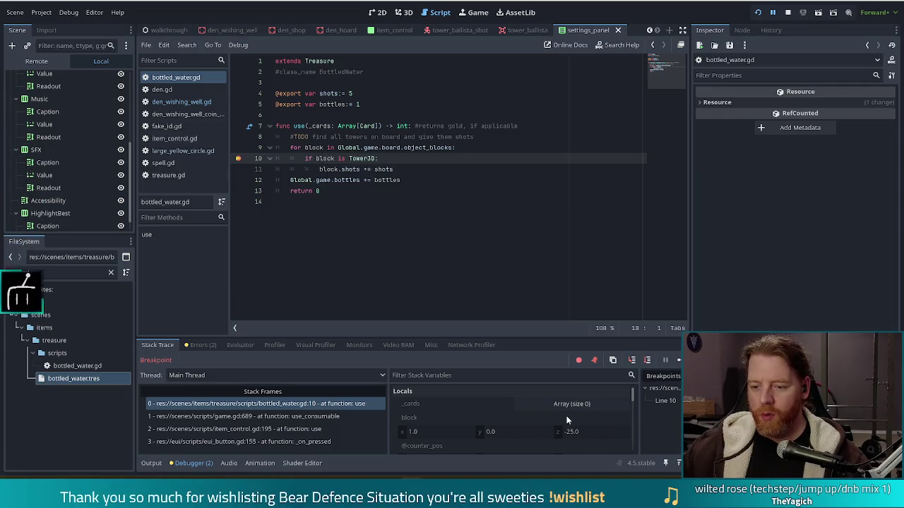
scroll(523, 420, down, 1)
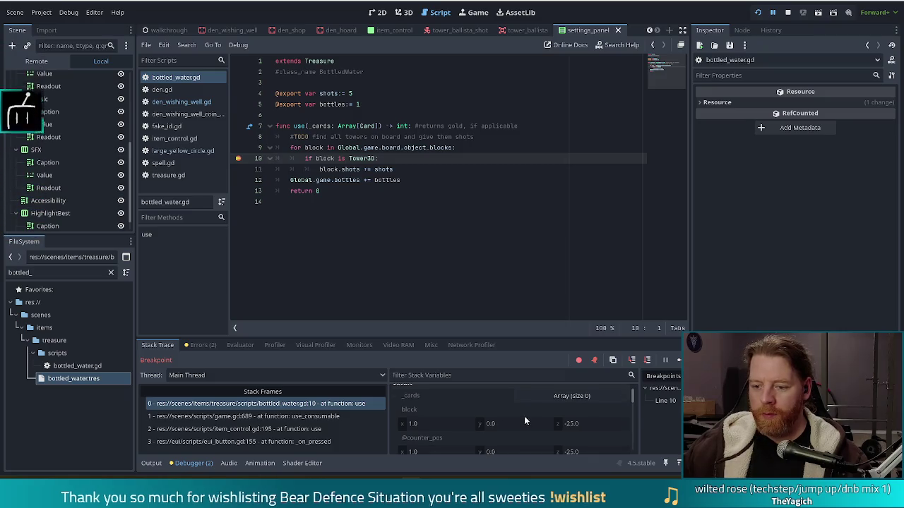
scroll(527, 415, down, 2)
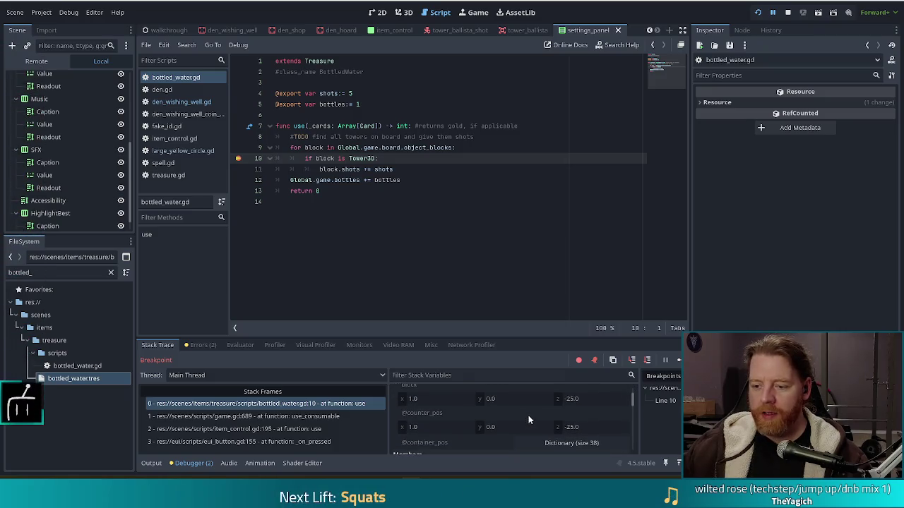
drag(633, 399, 629, 376)
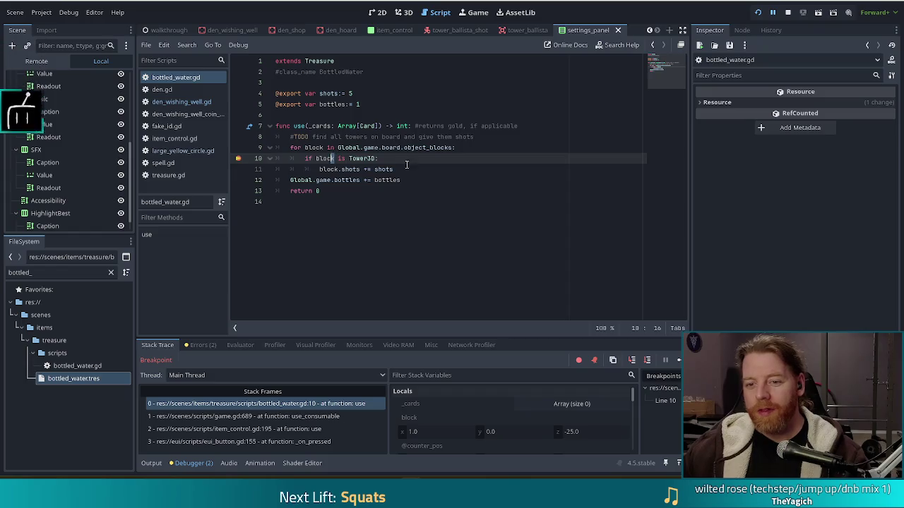
double_click(325, 159)
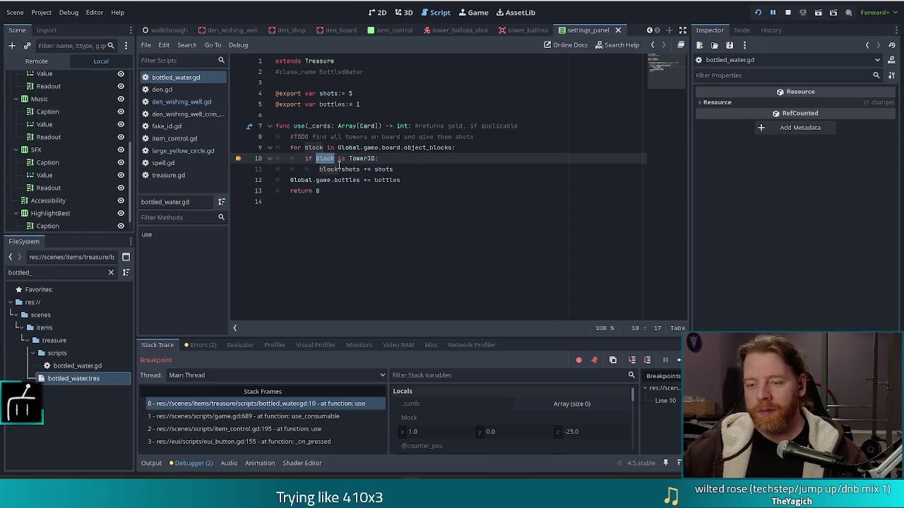
mouse_move(339, 164)
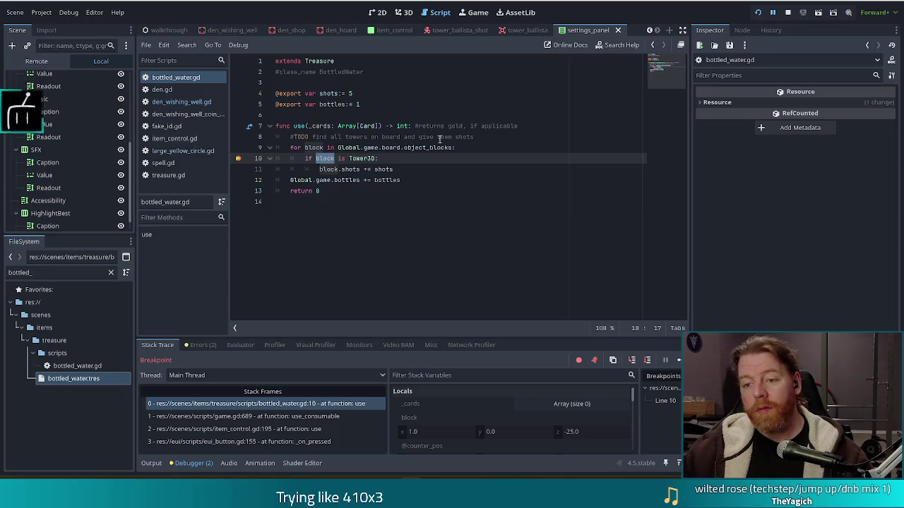
click(495, 150)
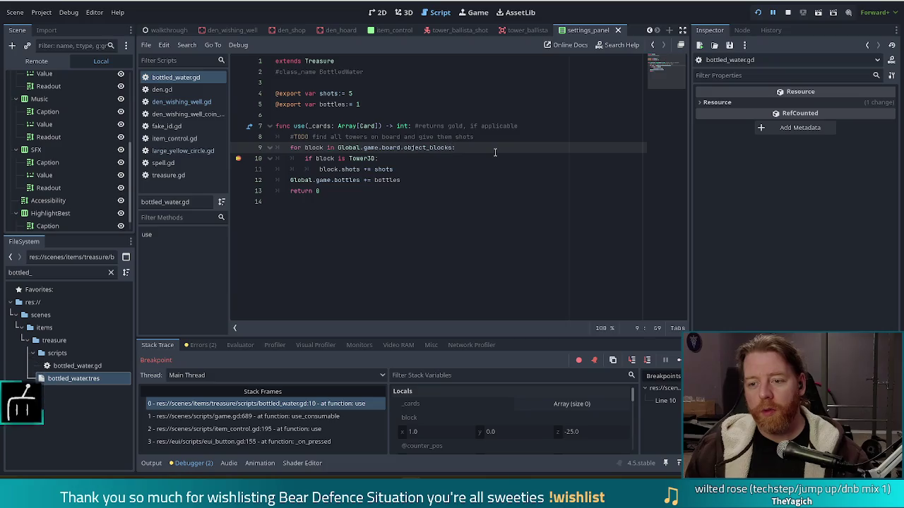
Step: Change line 9's loop to iterate over object_blocks.values(), then rerun the game with F5
text(.get)
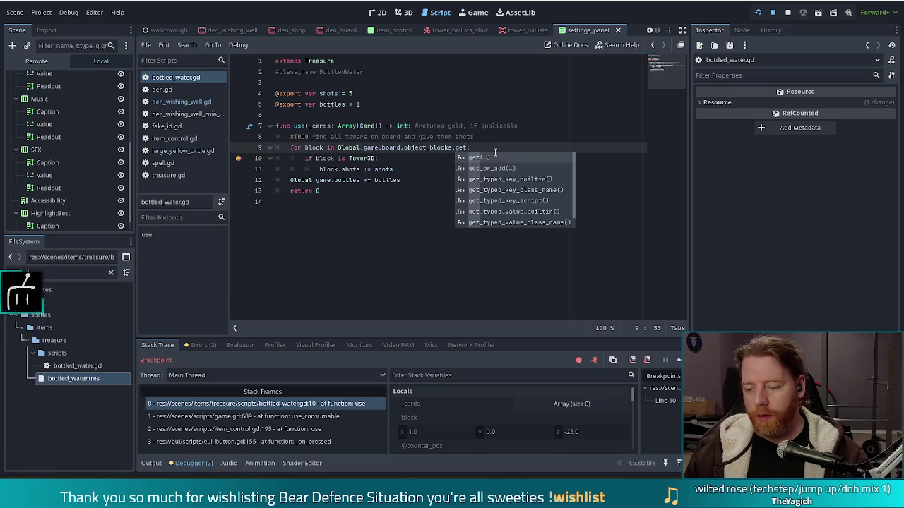
key(BackSpace)
key(BackSpace)
key(BackSpace)
text(va)
key(Return)
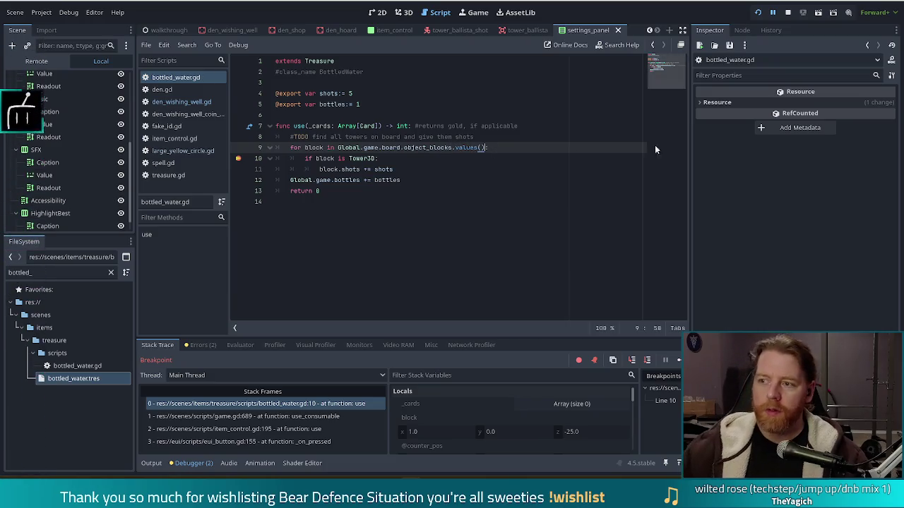
click(758, 12)
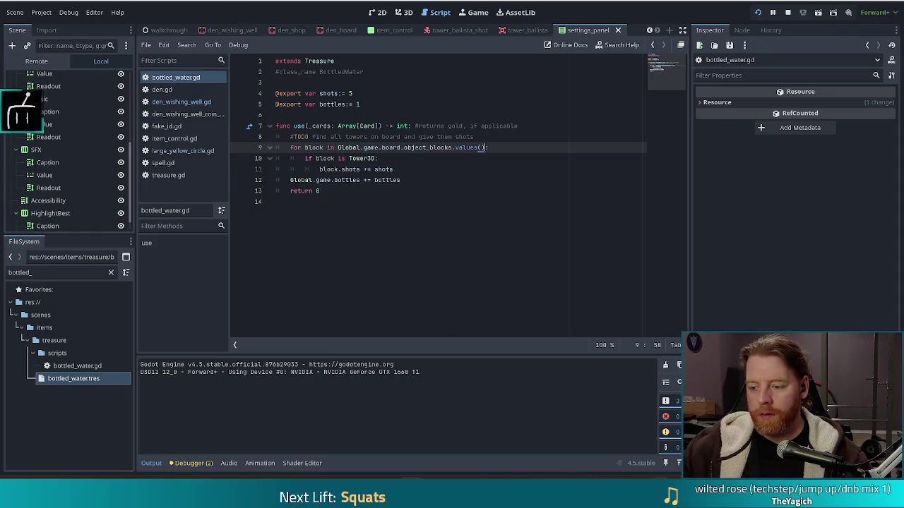
key(F5)
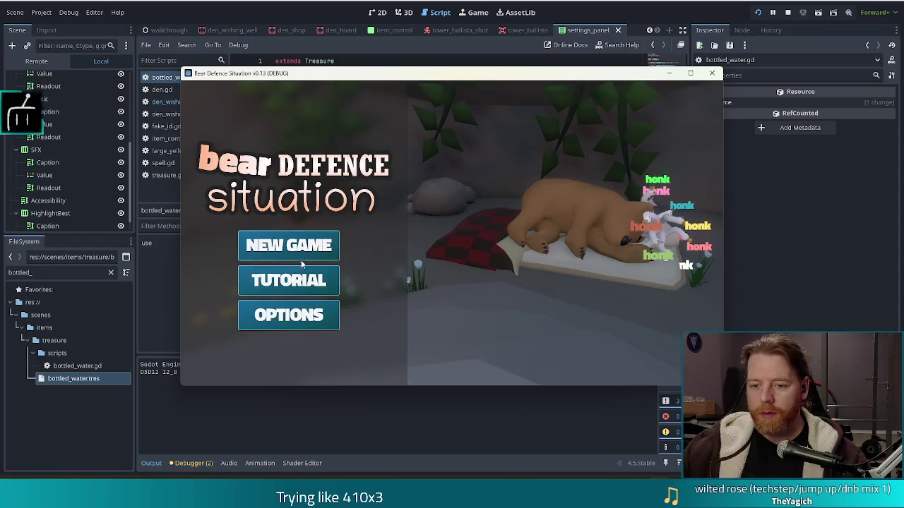
Step: Start a new game, place a Ballista, and add Bottled Water with 'add_treasure bottled_water'
click(301, 255)
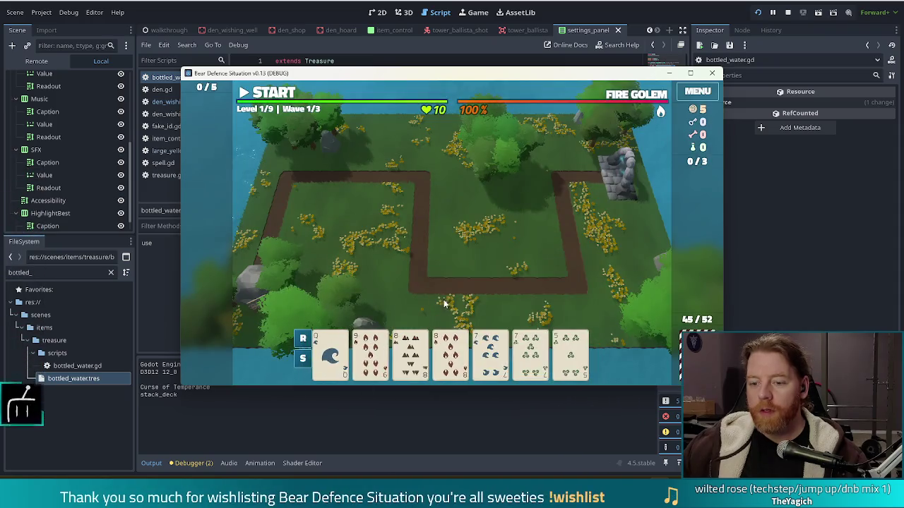
click(571, 355)
click(412, 296)
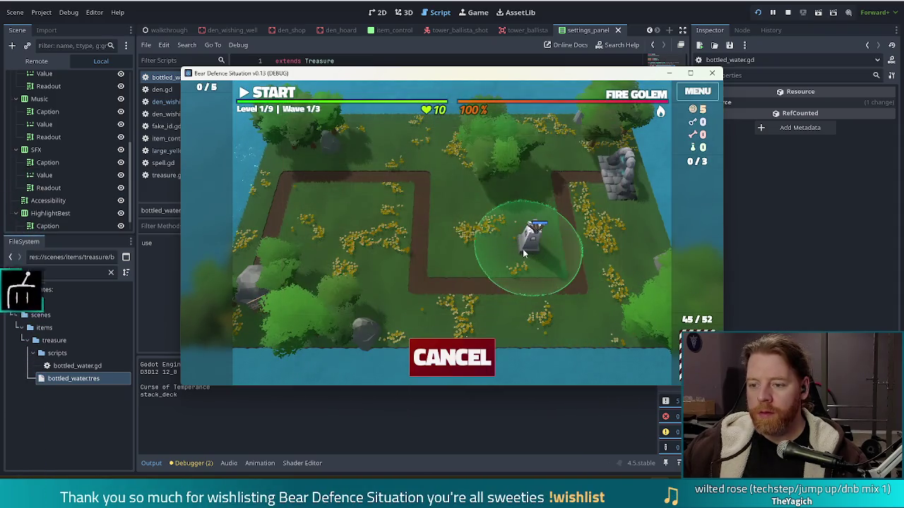
click(524, 249)
key(grave)
text(add_treas)
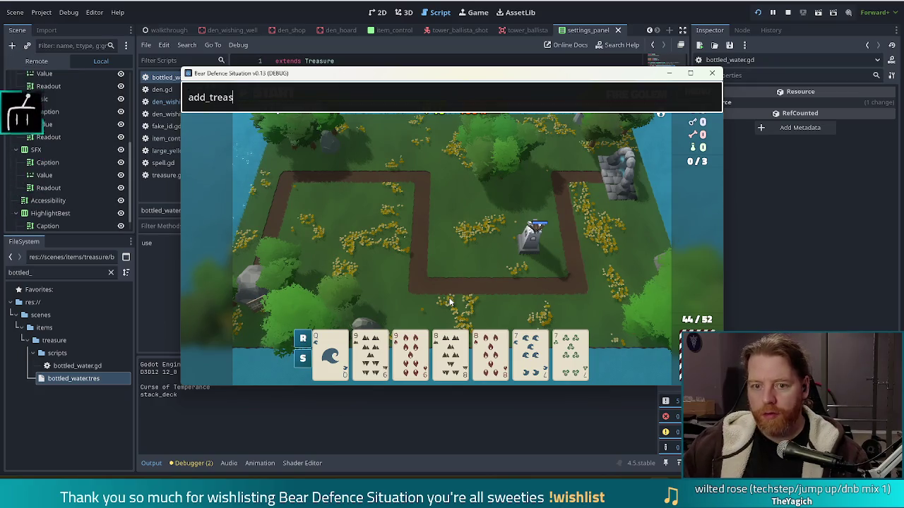
text(ure bottled_water)
key(Return)
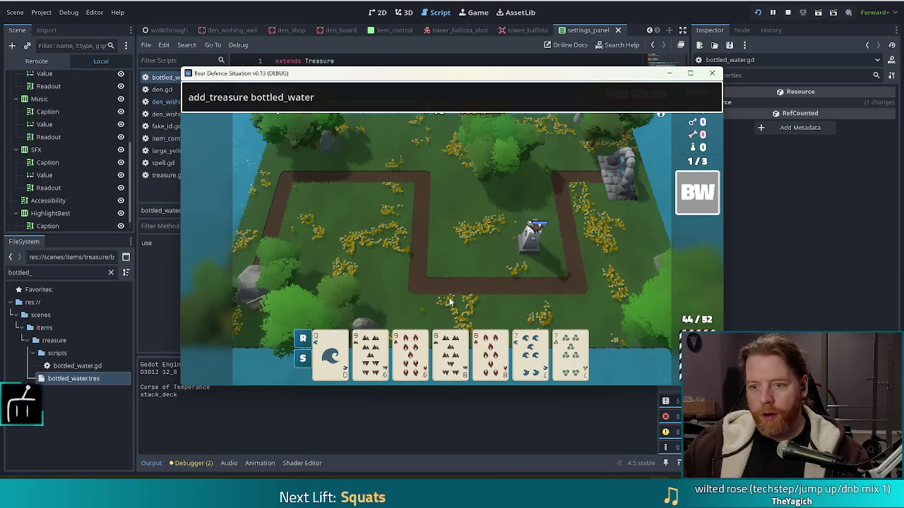
key(grave)
Step: Start wave 1, pause it, and use Bottled Water to raise the bottle count to 1
click(269, 94)
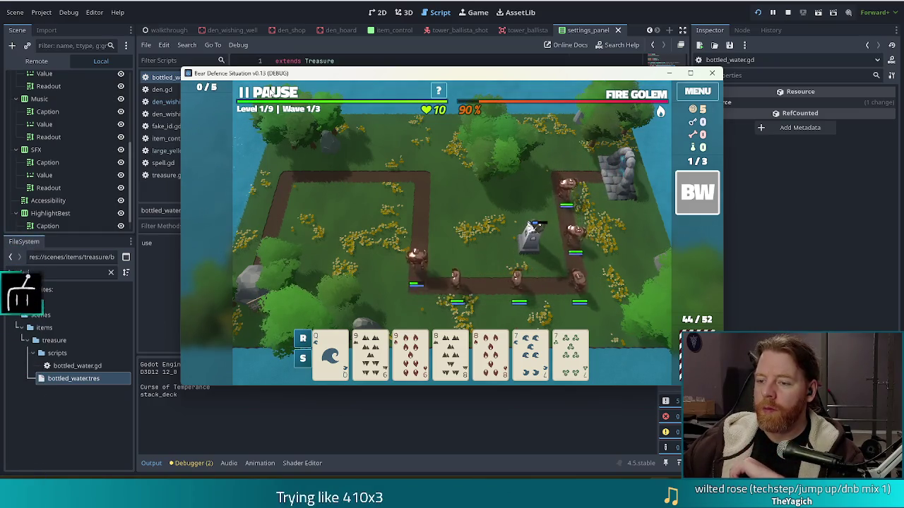
click(272, 93)
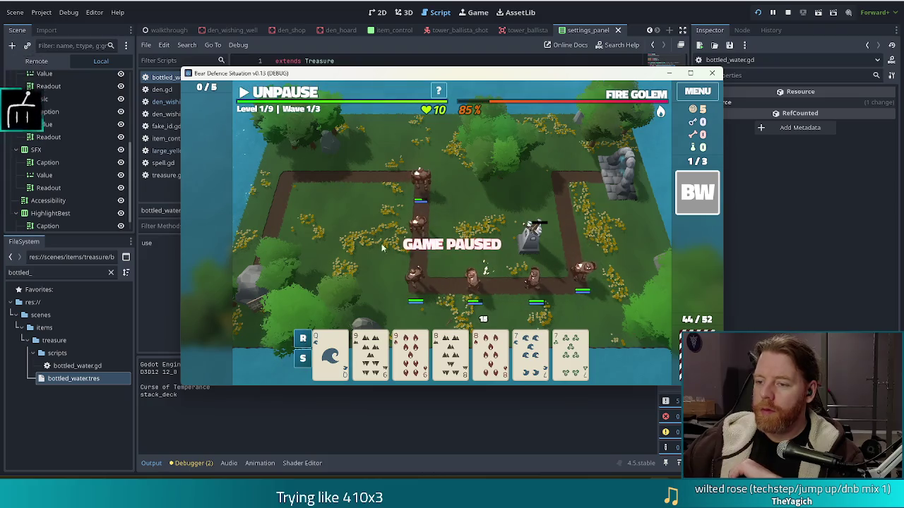
click(697, 193)
click(648, 181)
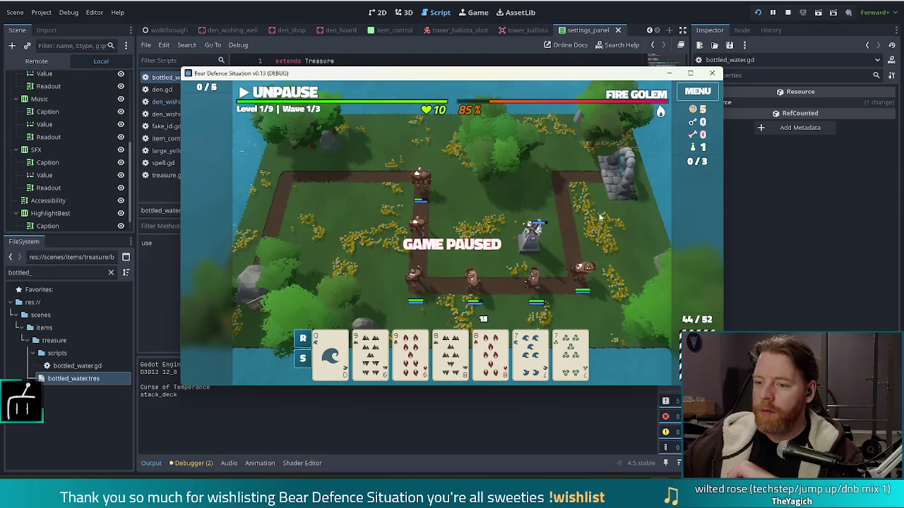
click(268, 93)
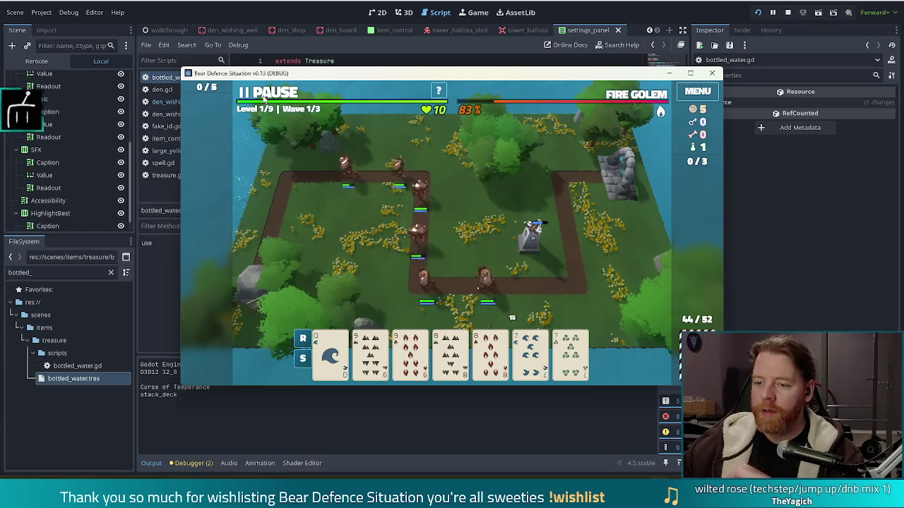
click(267, 97)
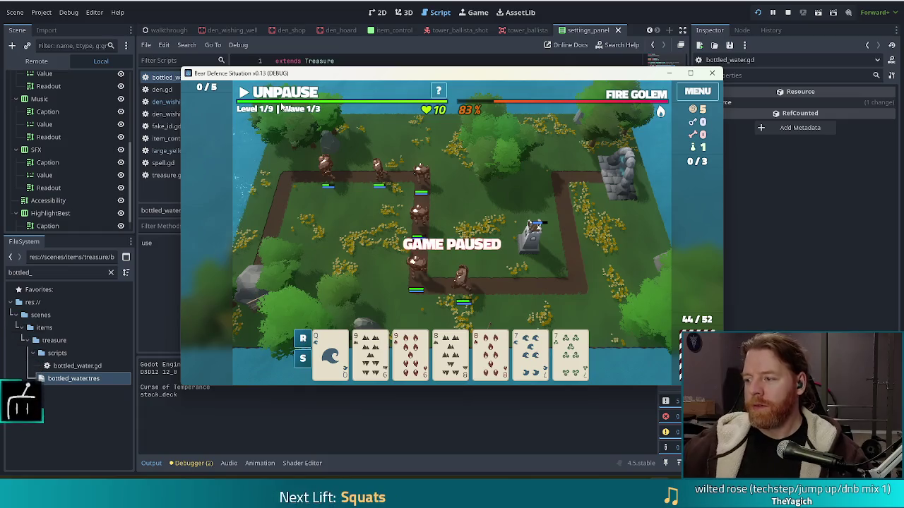
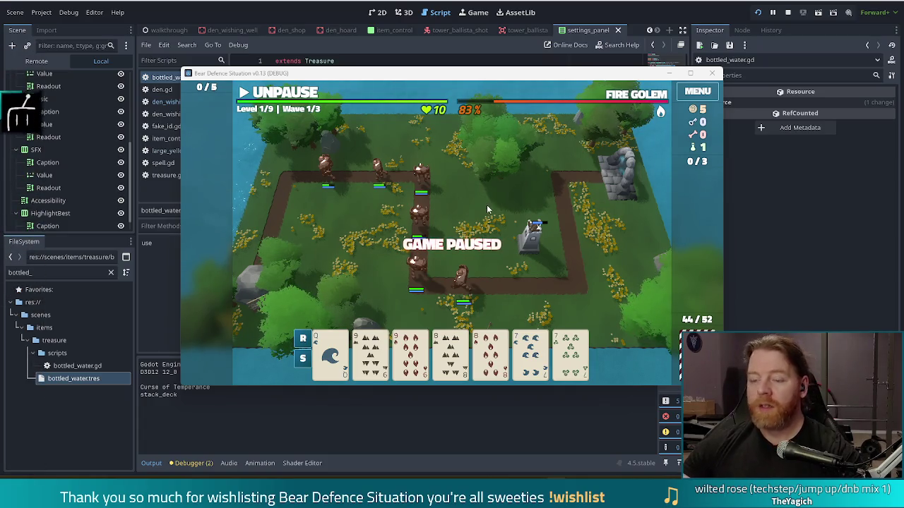
Step: Stop the running game and add the missing colon after values() on line 9
click(789, 13)
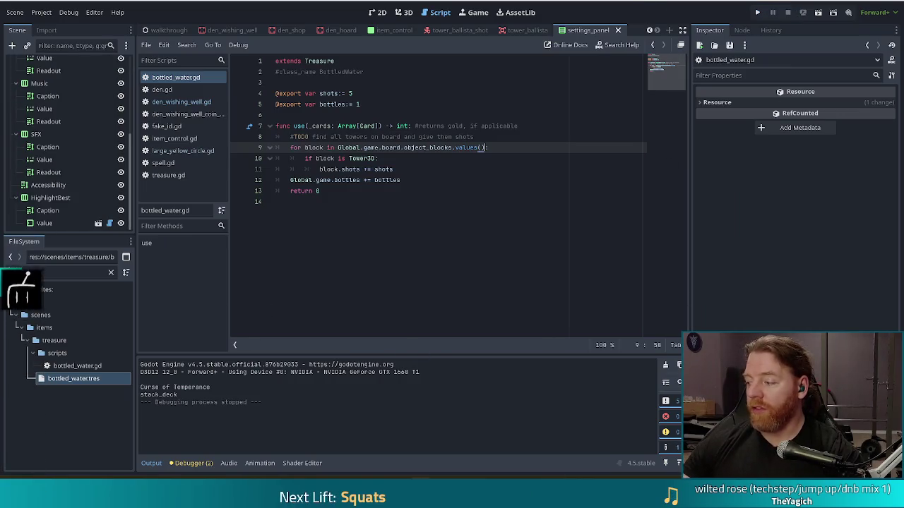
text(:)
key(Down)
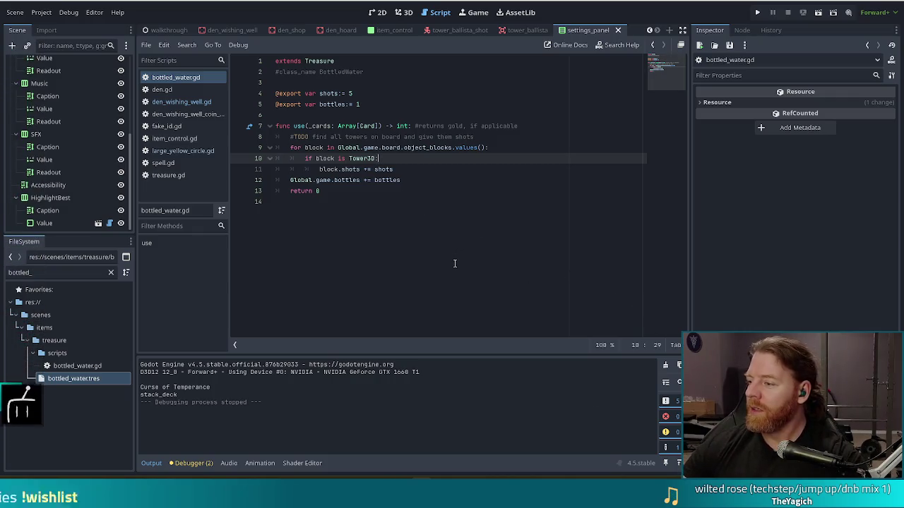
Step: Focus the FileSystem panel's filter field to search the project files
click(431, 192)
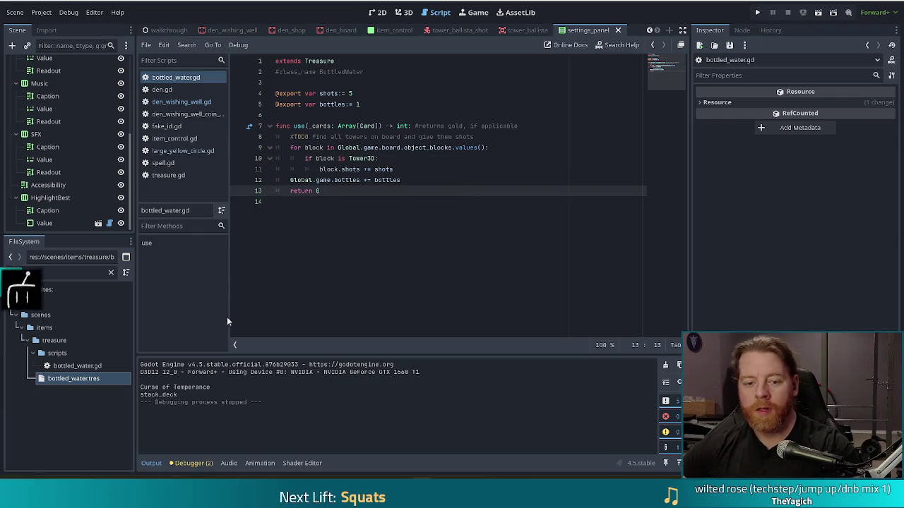
click(77, 365)
key(ctrl+f)
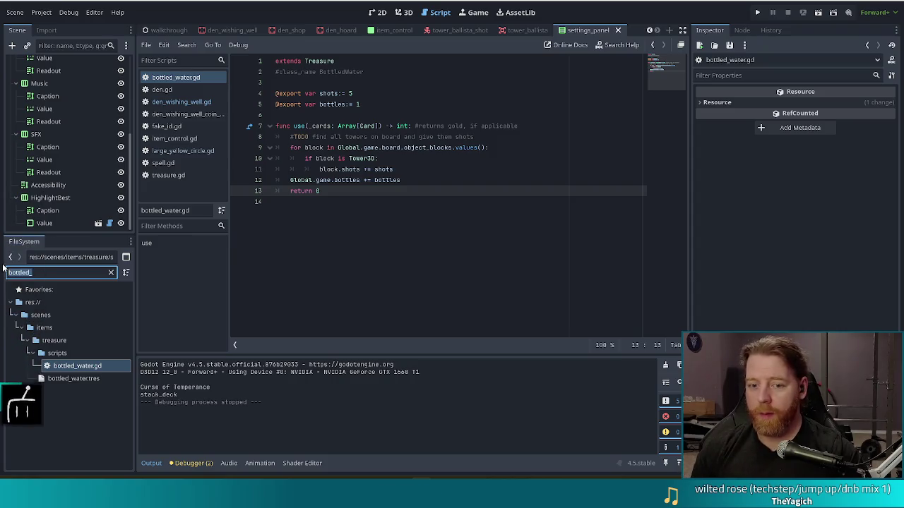
Step: Filter the project files by 'tot' and start duplicating tot_parp.tres with Ctrl+D
text(tot)
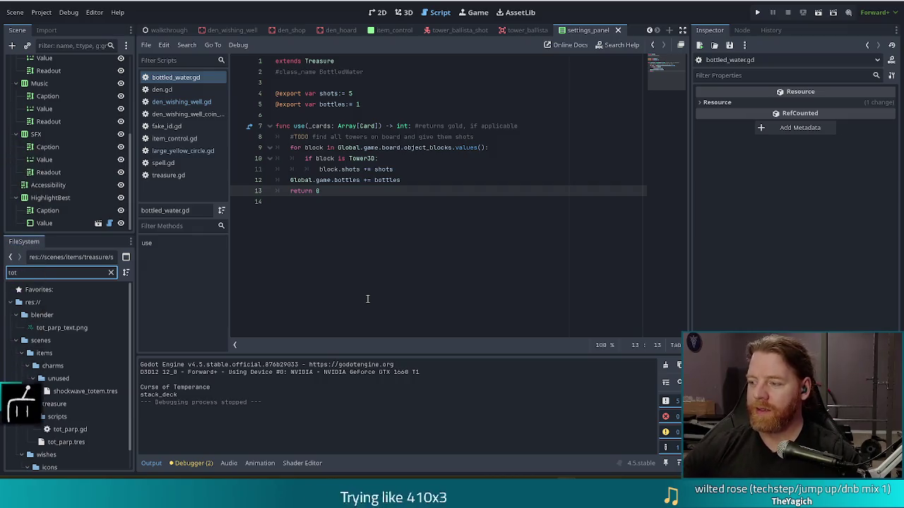
click(368, 196)
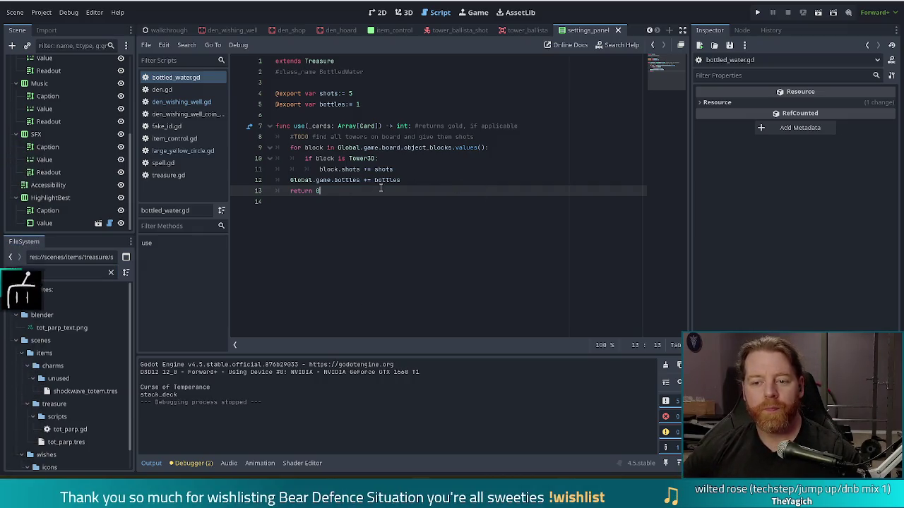
right_click(66, 273)
key(Escape)
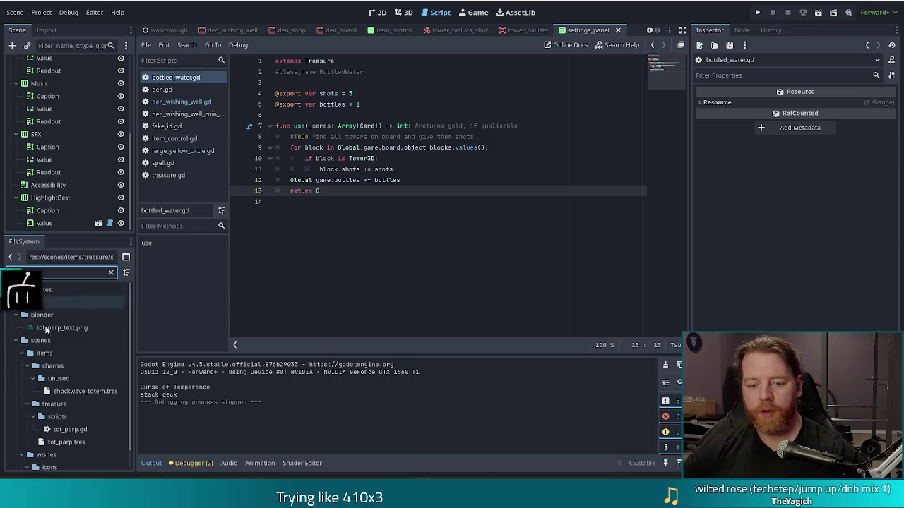
click(71, 442)
key(ctrl+d)
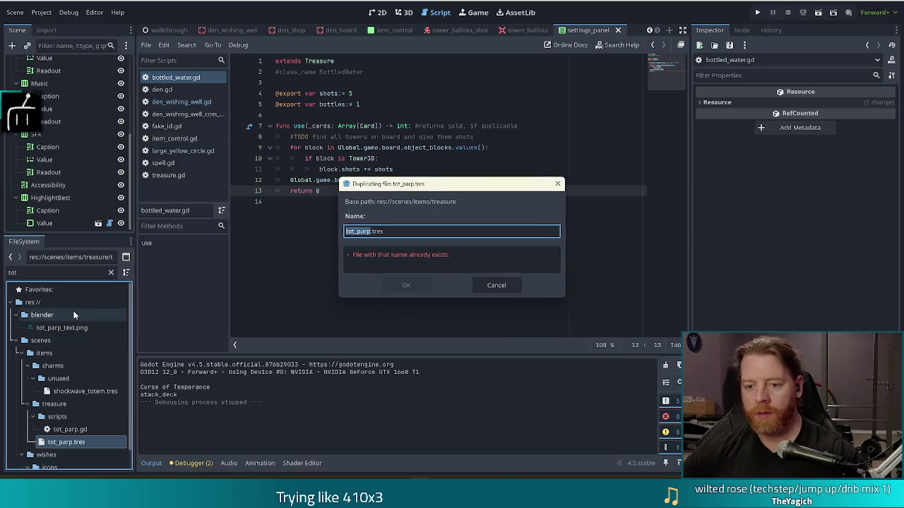
Step: Name the tot_parp copies skull_with_gold_teeth.tres and skull_with_gold_teeth.gd, fixing a typo in the script name
text(skull_with_gold)
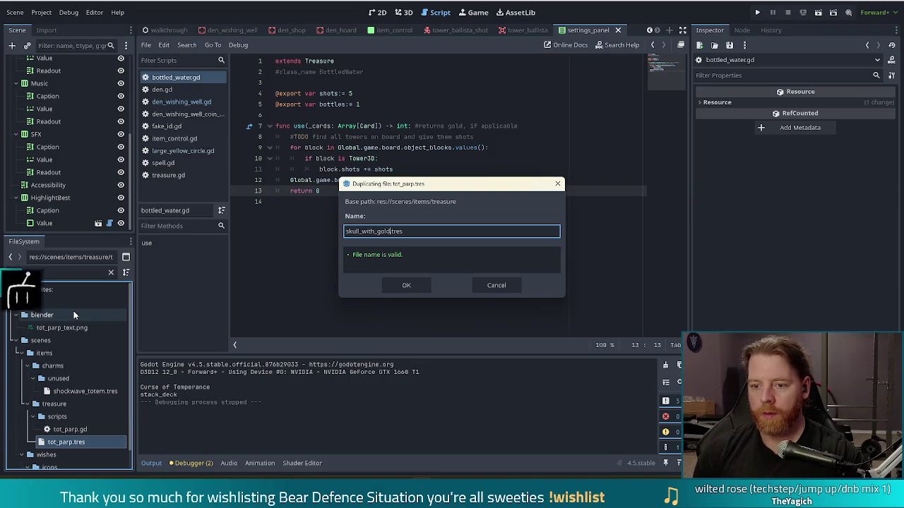
text(_teeth)
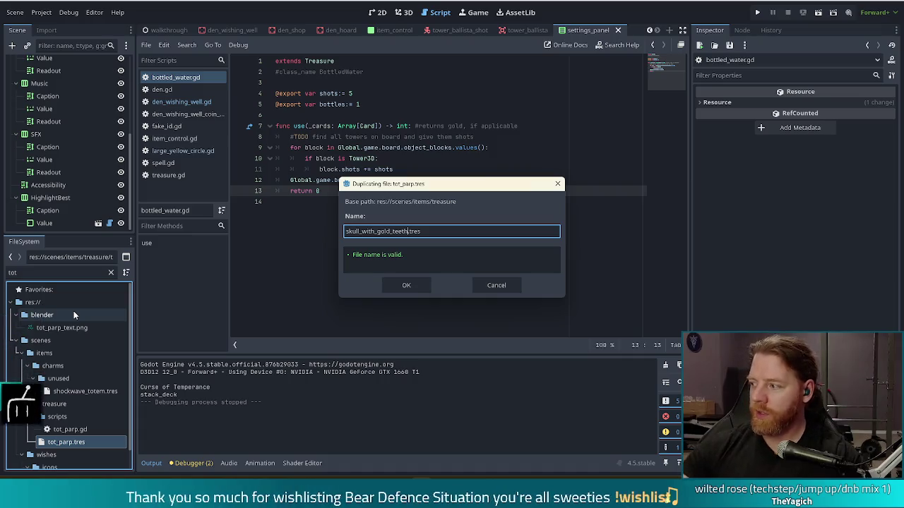
click(404, 285)
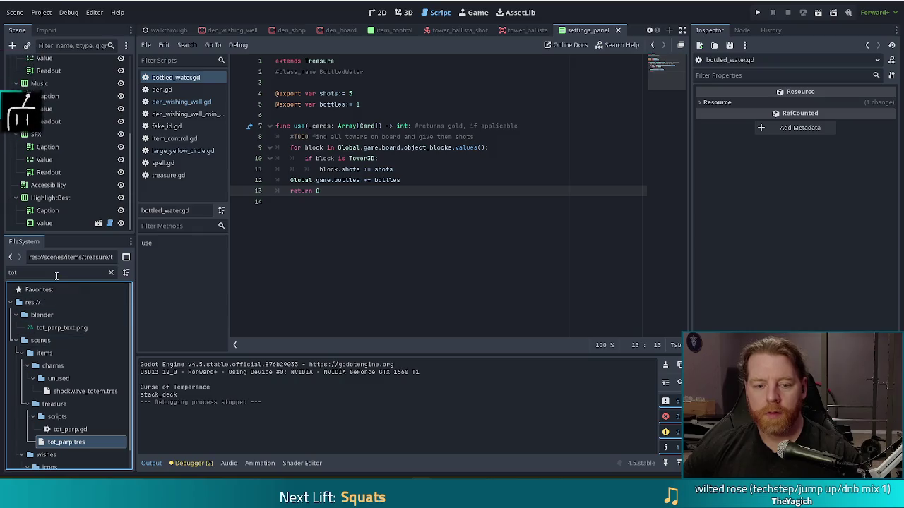
click(64, 429)
key(ctrl+d)
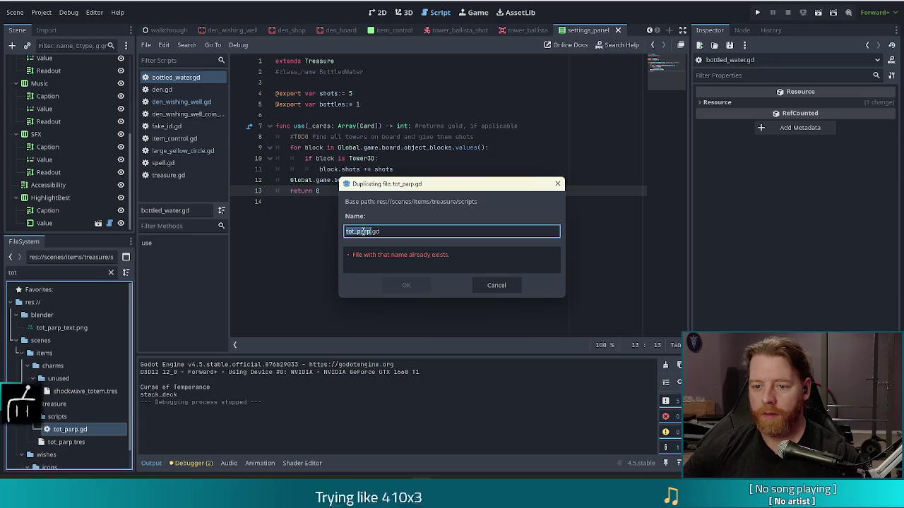
text(skull_with_giold)
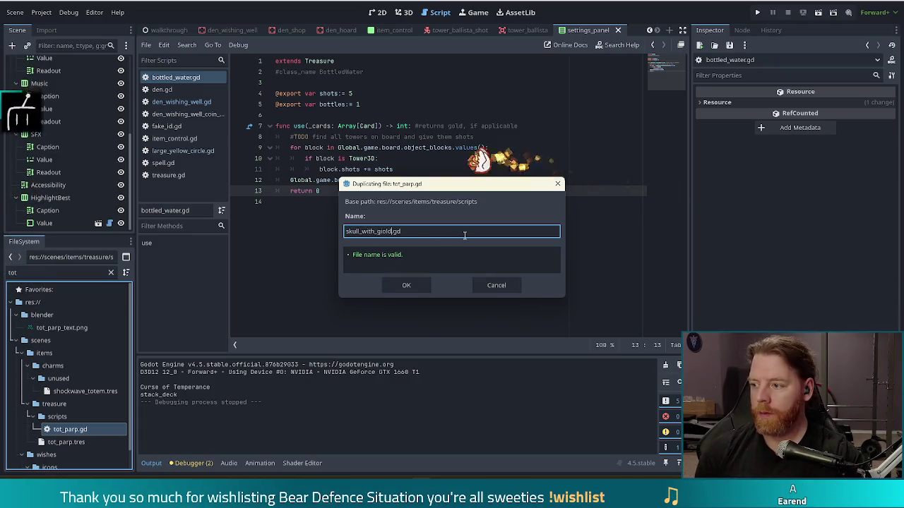
key(BackSpace)
key(BackSpace)
key(BackSpace)
text(old_teeth)
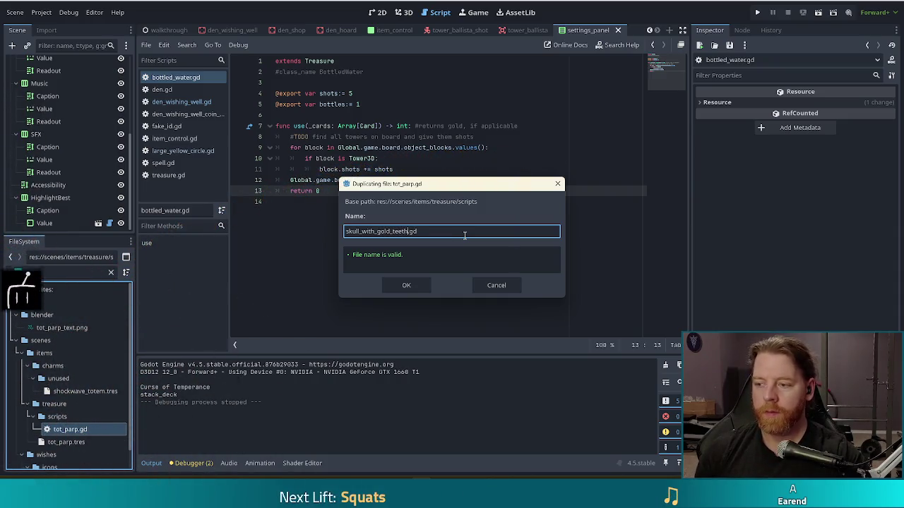
click(399, 286)
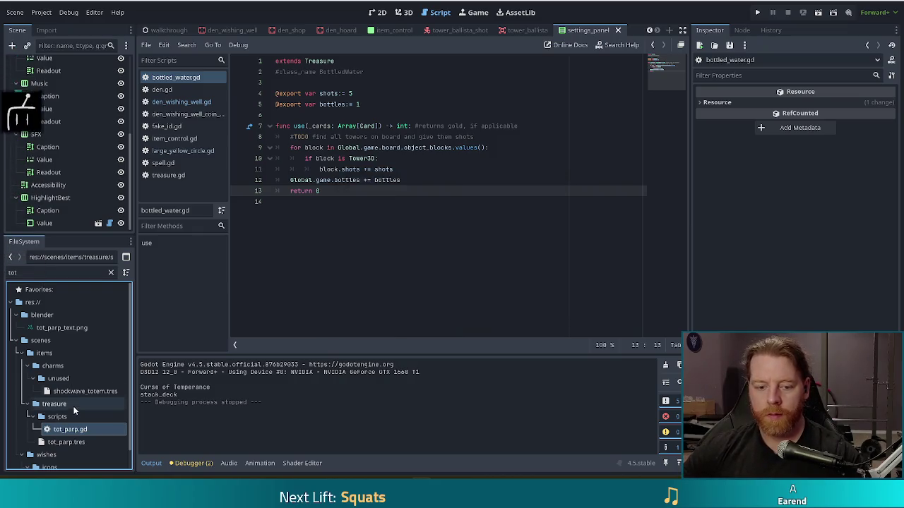
double_click(14, 272)
Step: Filter by 'skull', select skull_with_gold_teeth.tres and set its Name to 'Skull With Gold Teeth'
text(skull)
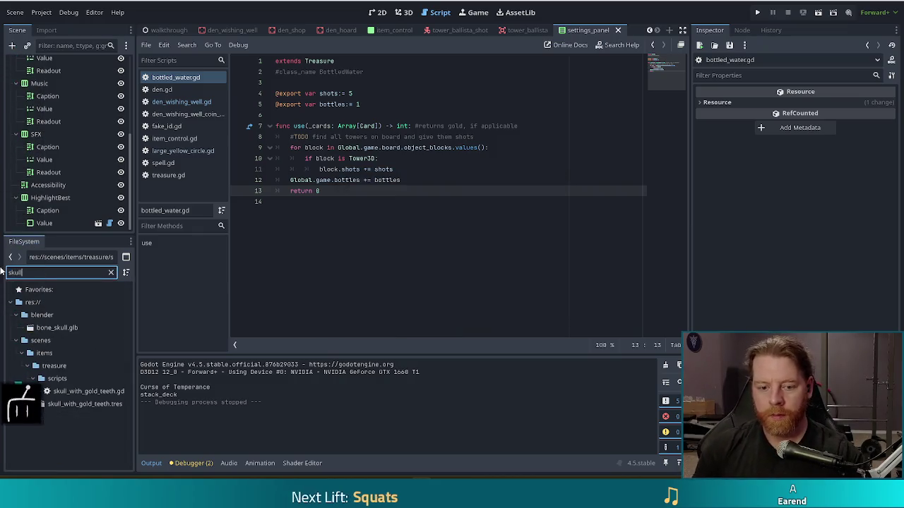
click(104, 403)
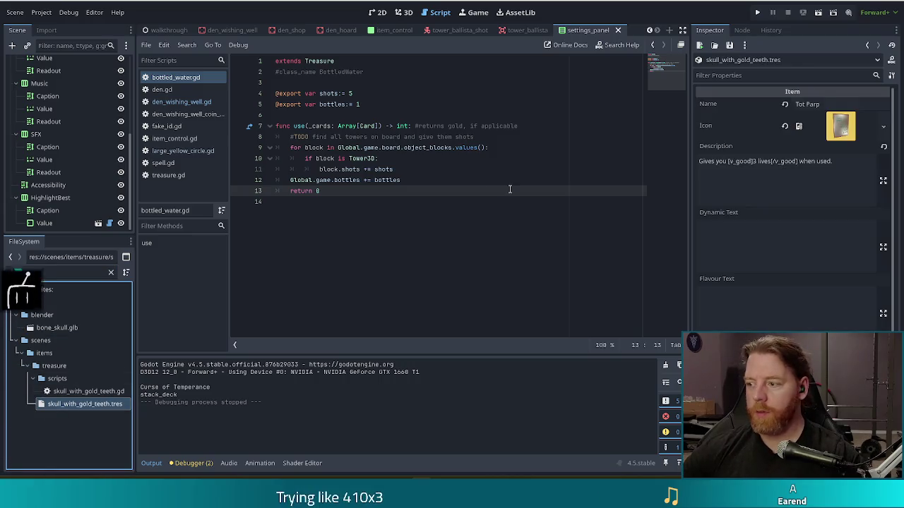
click(812, 104)
text(Skull With Go)
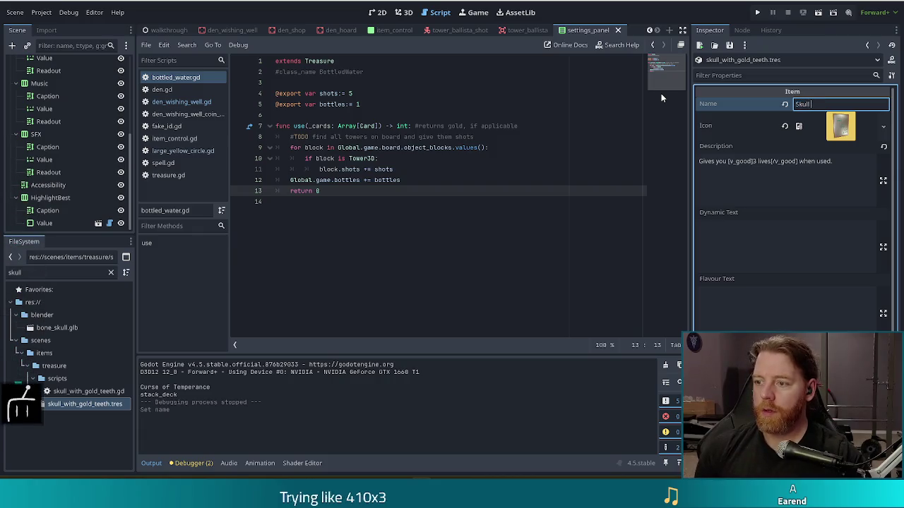
text(ld Teeth)
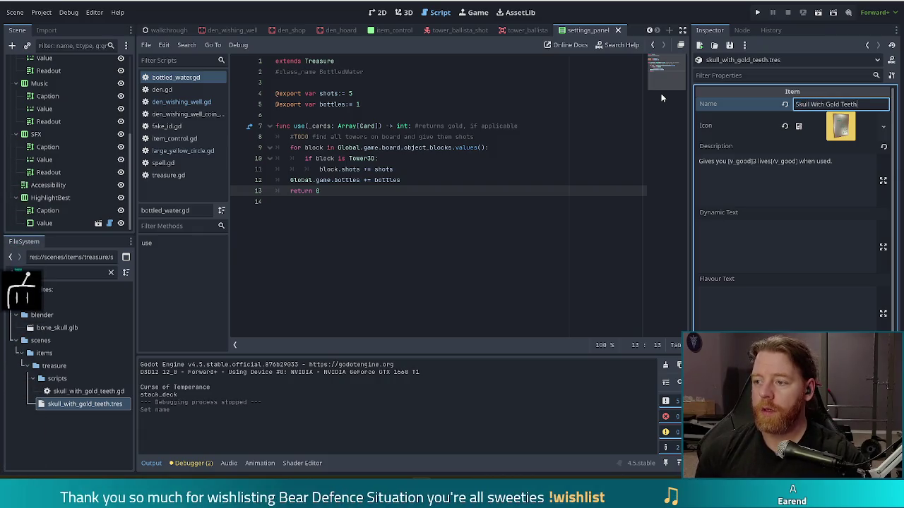
Step: Clear the item's Icon and assign skull_with_gold_teeth.gd as its Script
click(785, 126)
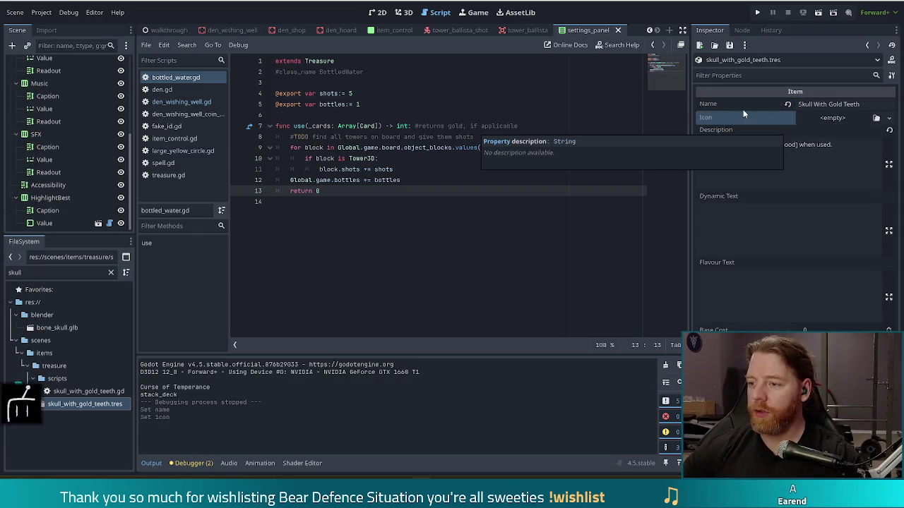
click(479, 159)
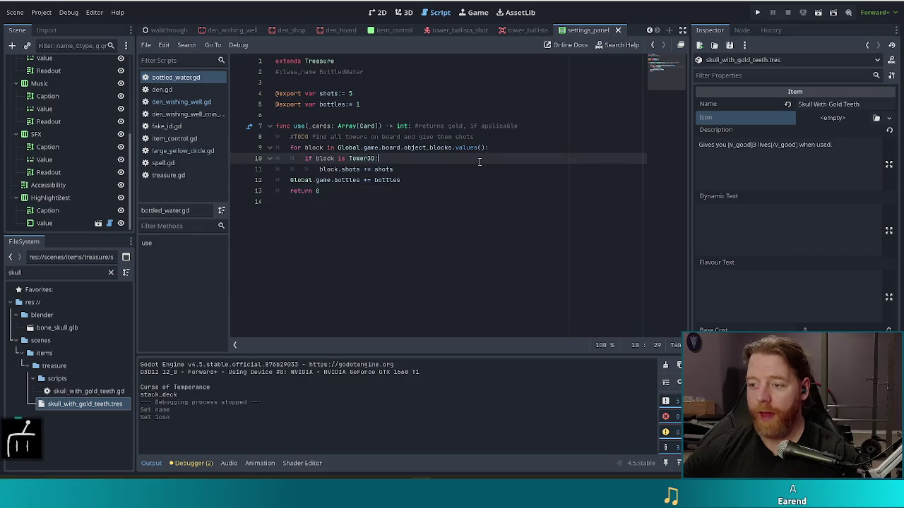
click(77, 393)
mouse_move(82, 400)
mouse_down()
mouse_move(211, 395)
mouse_move(777, 424)
mouse_up()
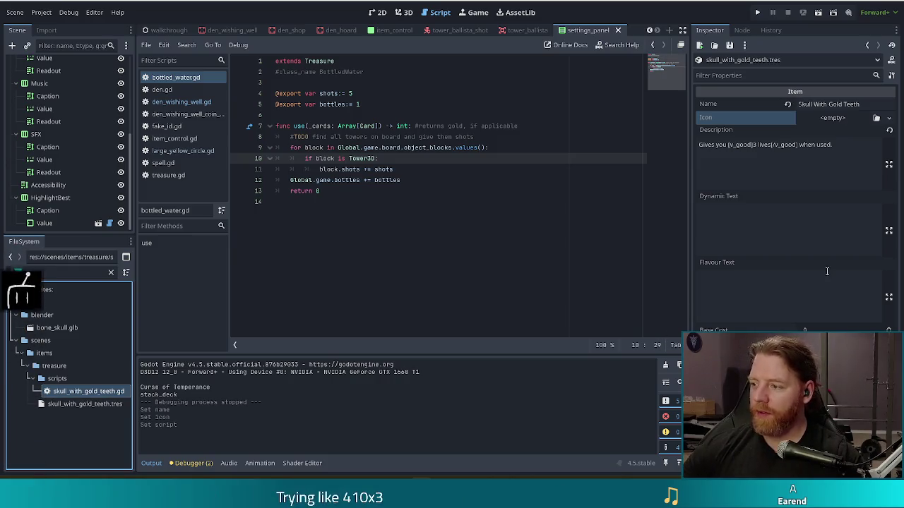
click(821, 161)
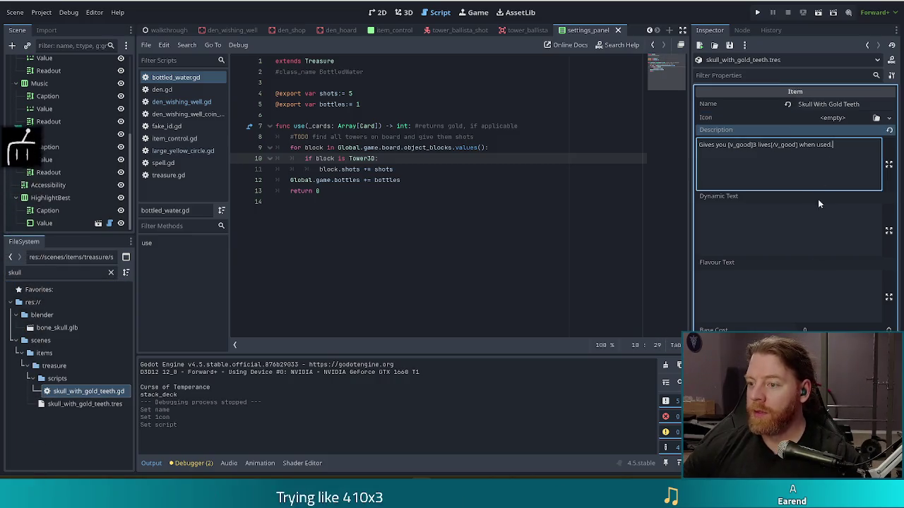
Step: Rewrite the description to give 3 bones and [gold]3 gold[/gold] instead of lives
double_click(765, 145)
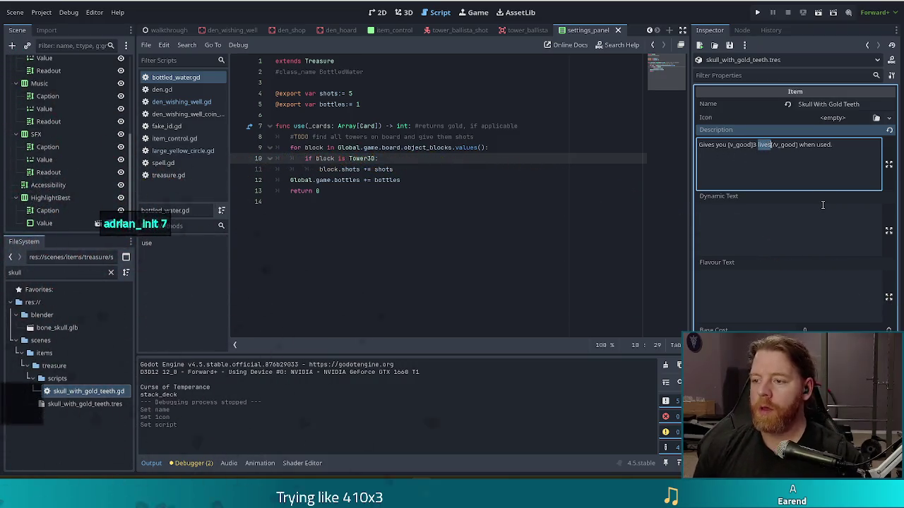
text(bones[/v_good] )
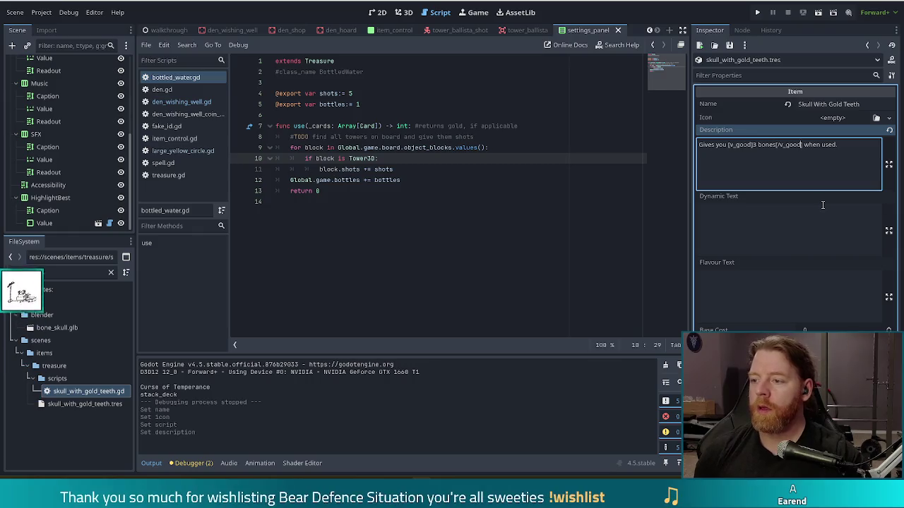
text(and 3)
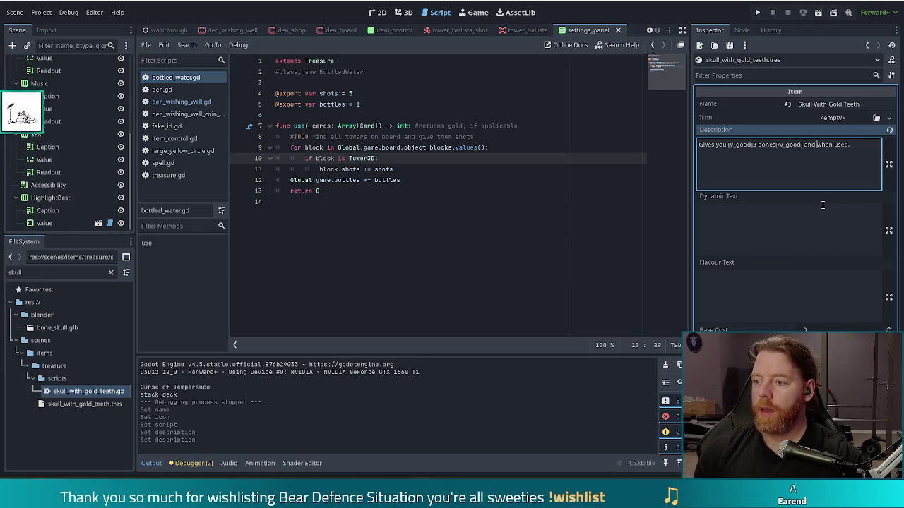
text( go)
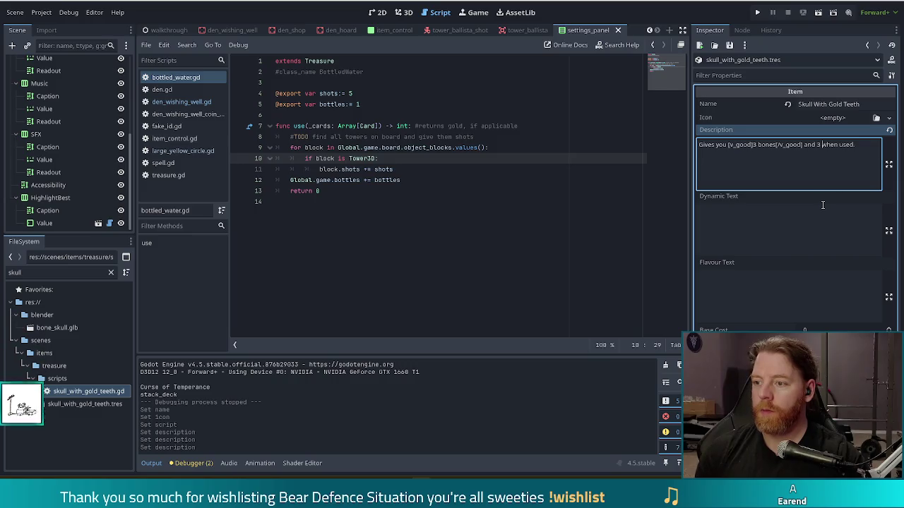
text(ld)
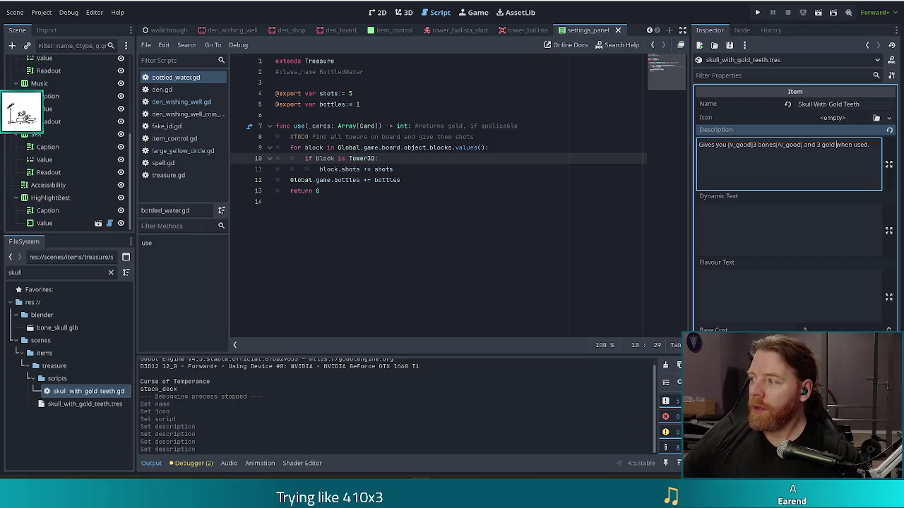
click(817, 145)
text([gold])
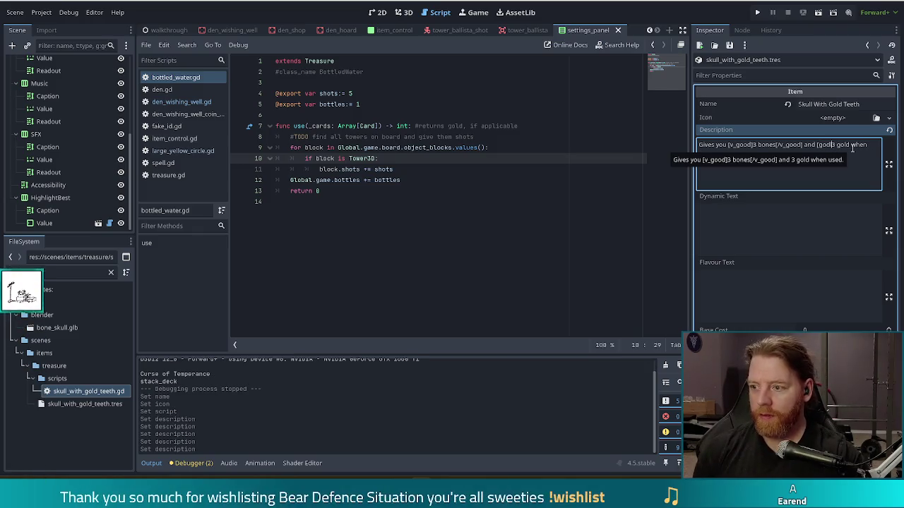
click(851, 145)
text([)
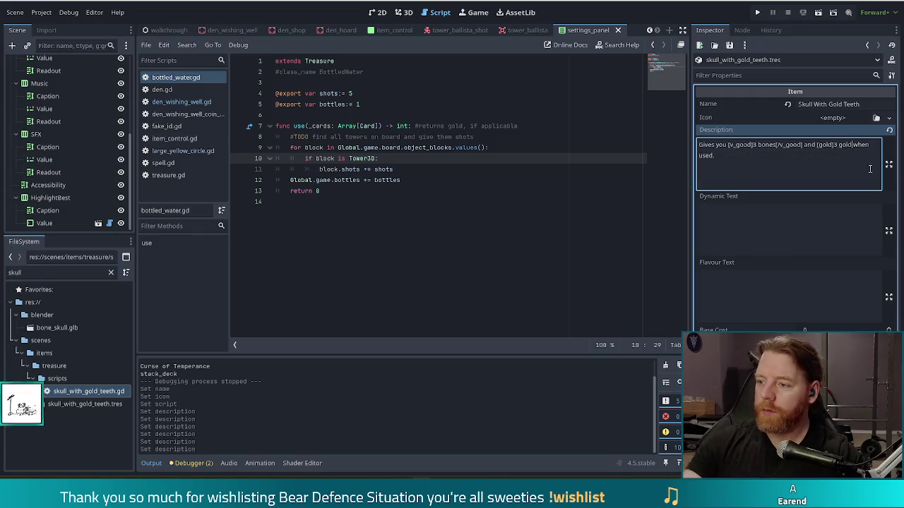
text(/gold])
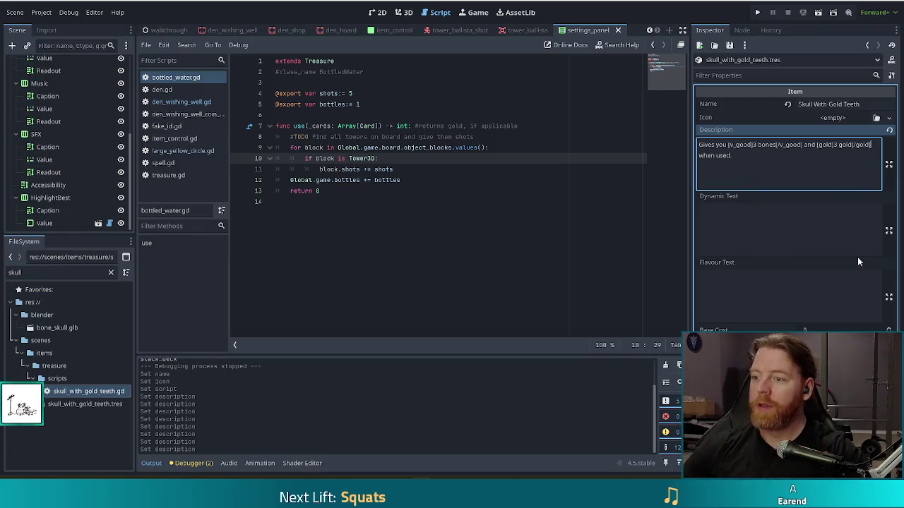
Step: Change both v_good tags around 3 bones to damage and save the resource
double_click(742, 145)
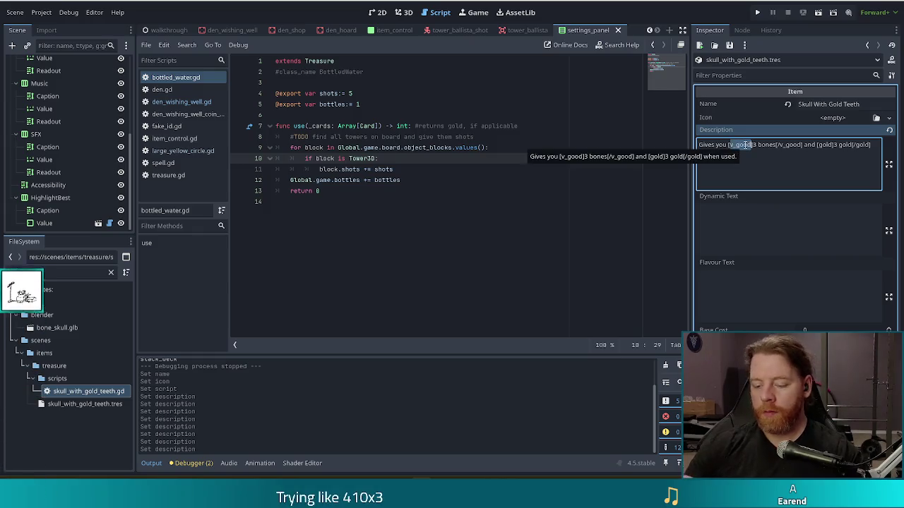
text(damage)
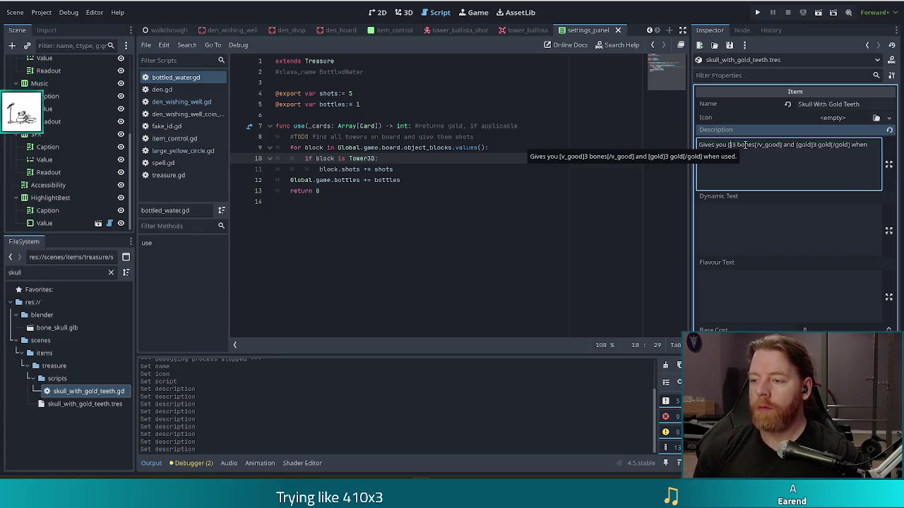
text(age)
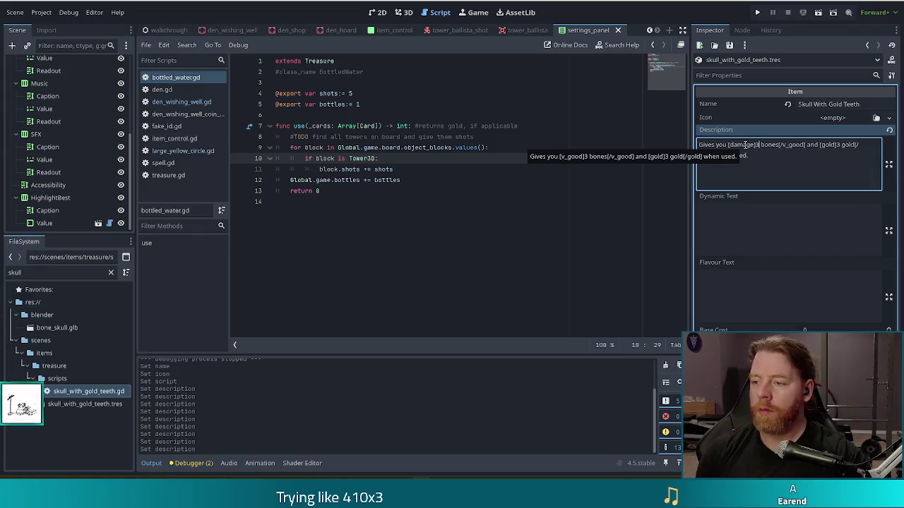
key(ctrl+shift+Right)
text(damage)
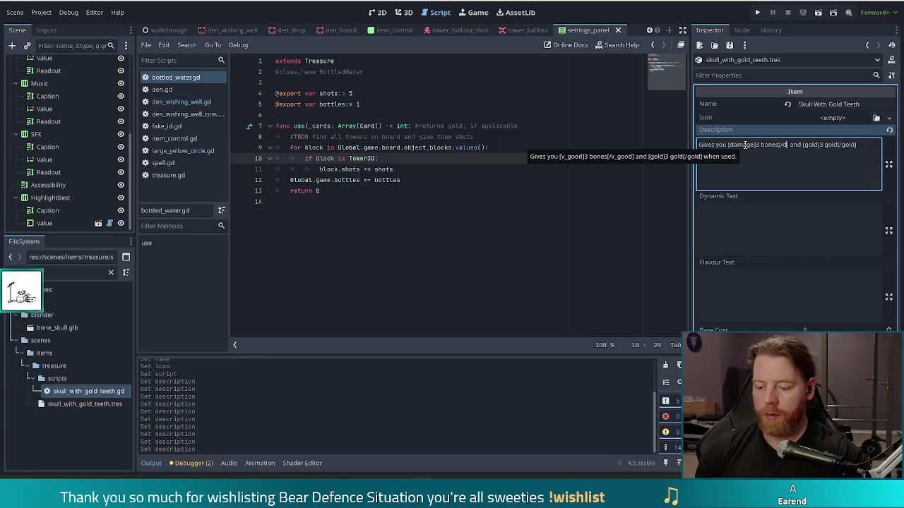
key(ctrl+s)
key(ctrl+End)
key(ctrl+shift+Left)
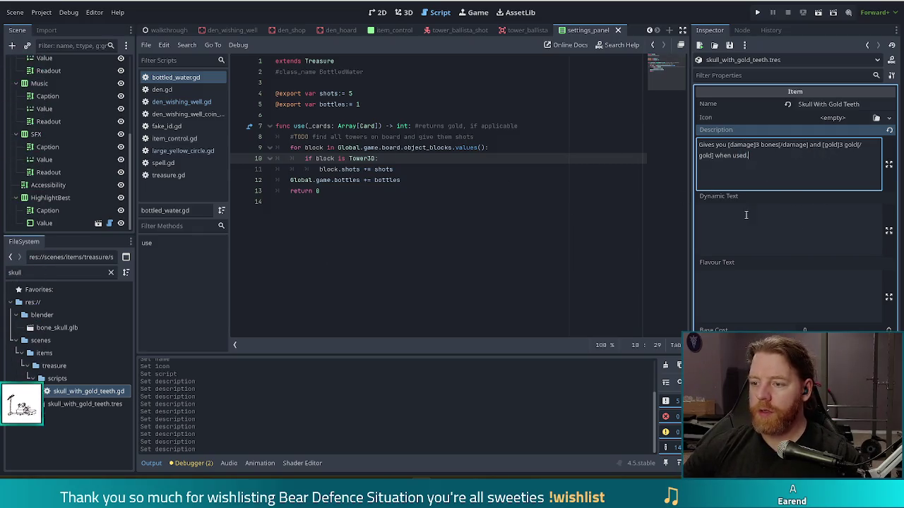
click(88, 393)
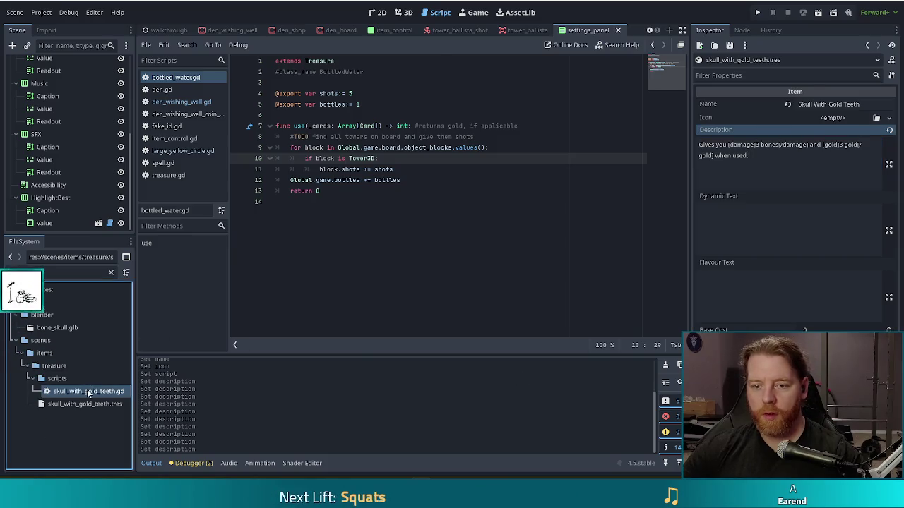
Step: Edit skull_with_gold_teeth.gd so line 6 adds 3 gold and line 7 adds Global.game.bones += 3
double_click(88, 392)
drag(387, 113, 330, 115)
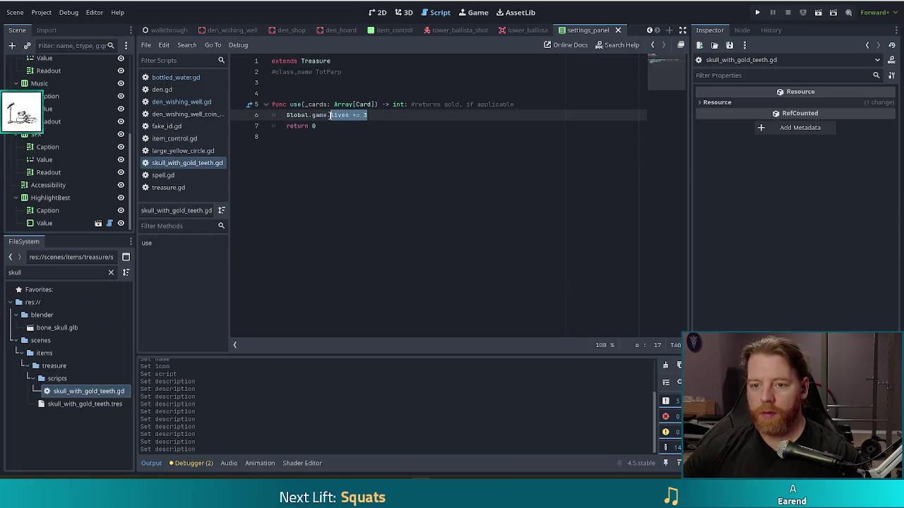
text(gold =)
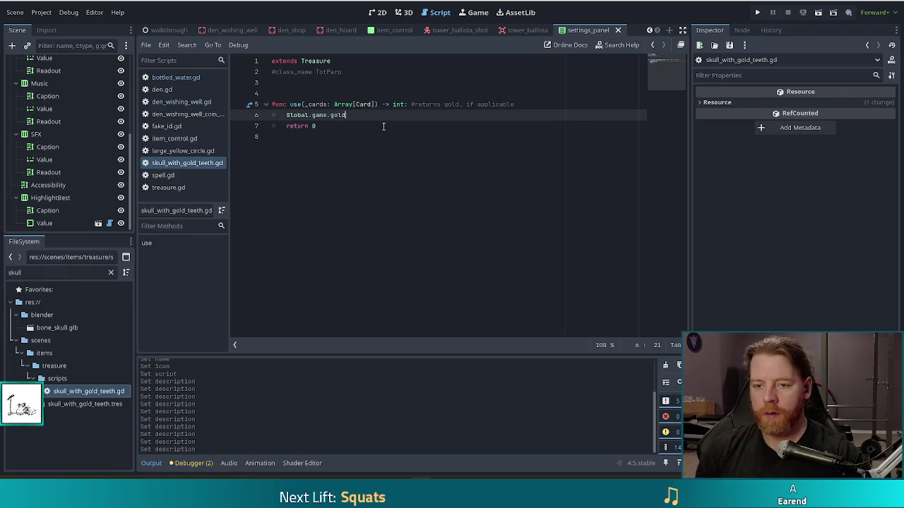
key(BackSpace)
key(BackSpace)
text(+)
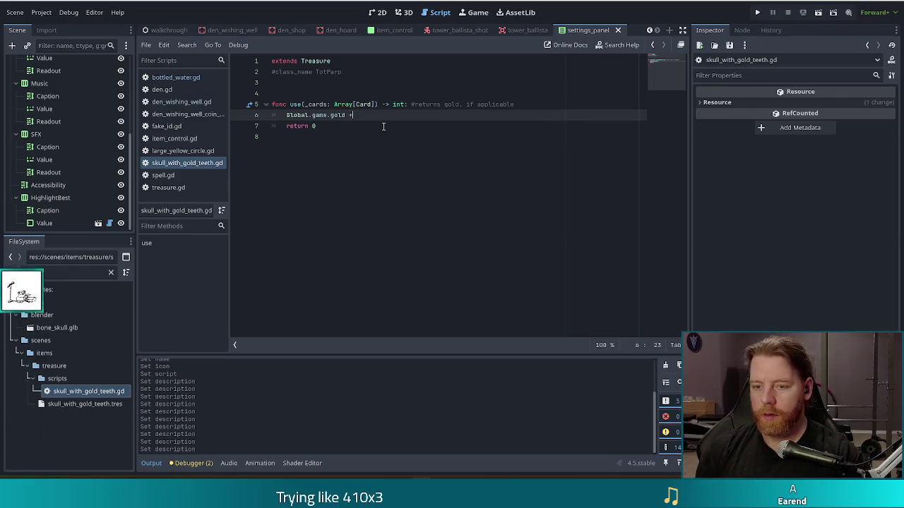
text(= 3)
key(Return)
text(Glocal)
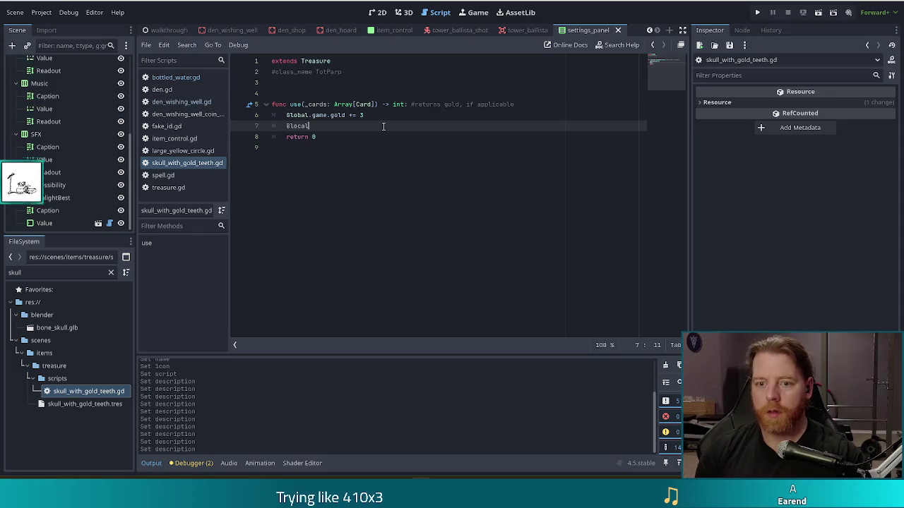
key(BackSpace)
key(BackSpace)
key(BackSpace)
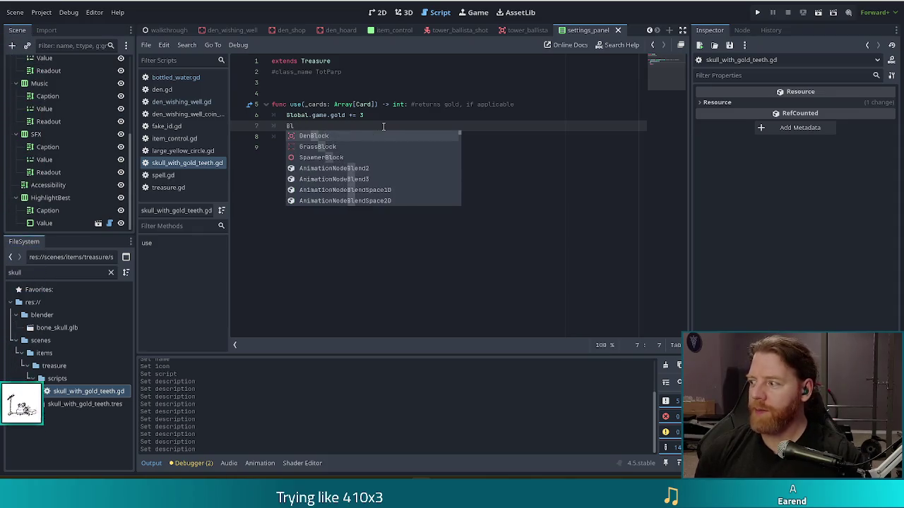
key(BackSpace)
key(BackSpace)
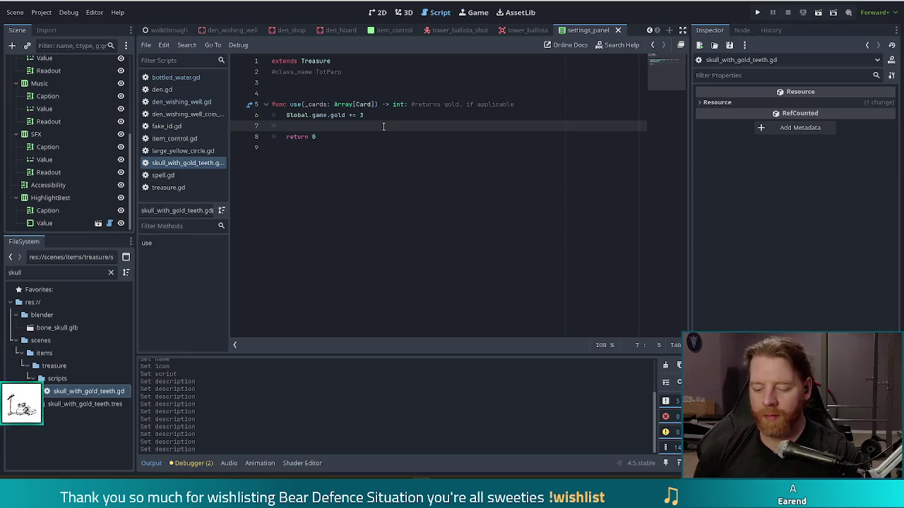
text(Glo)
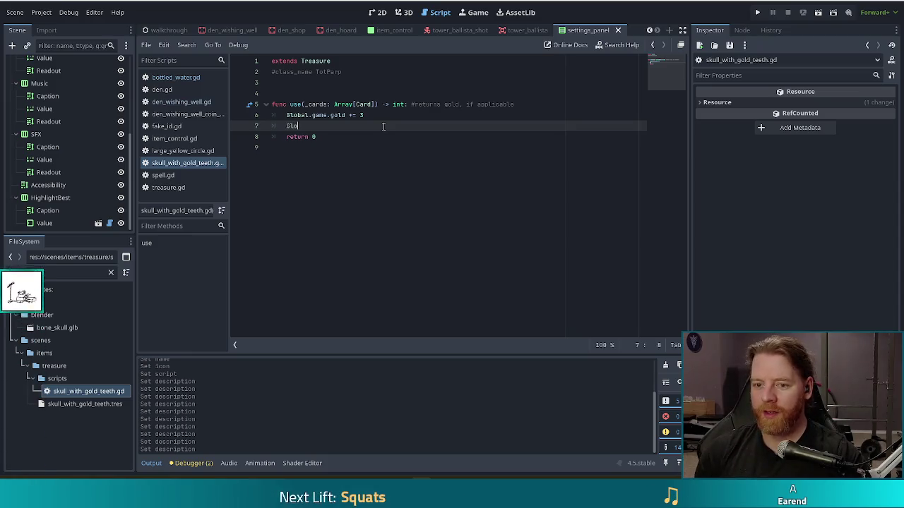
text(bal.game.bo)
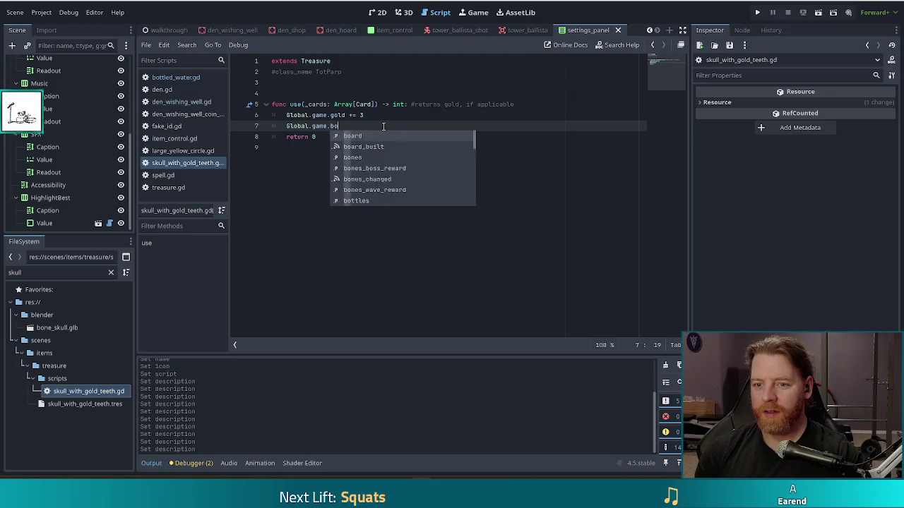
text(nes += 3)
Step: Save the script, run the project with F5 and start a new game
key(ctrl+s)
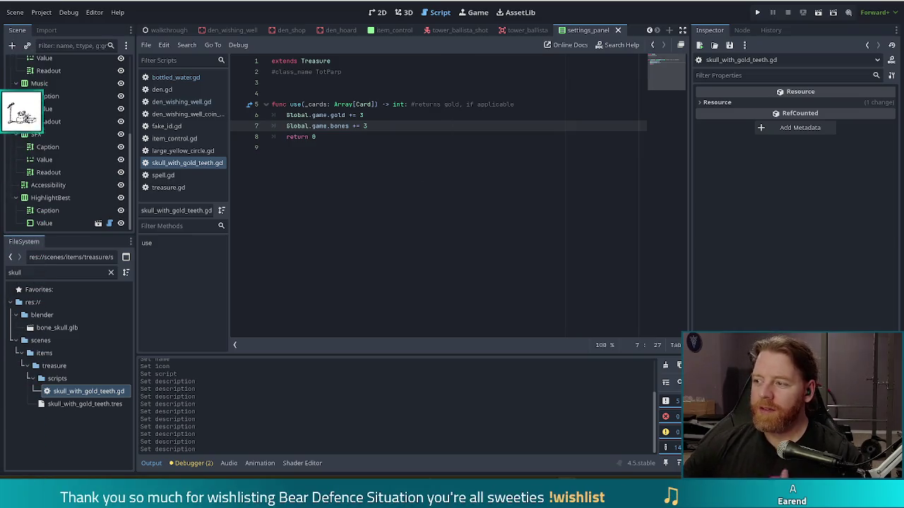
key(F5)
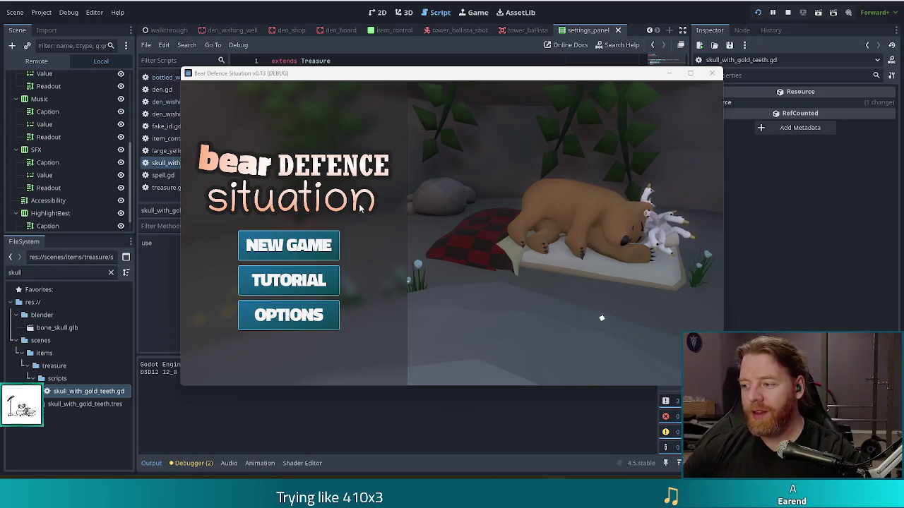
click(312, 238)
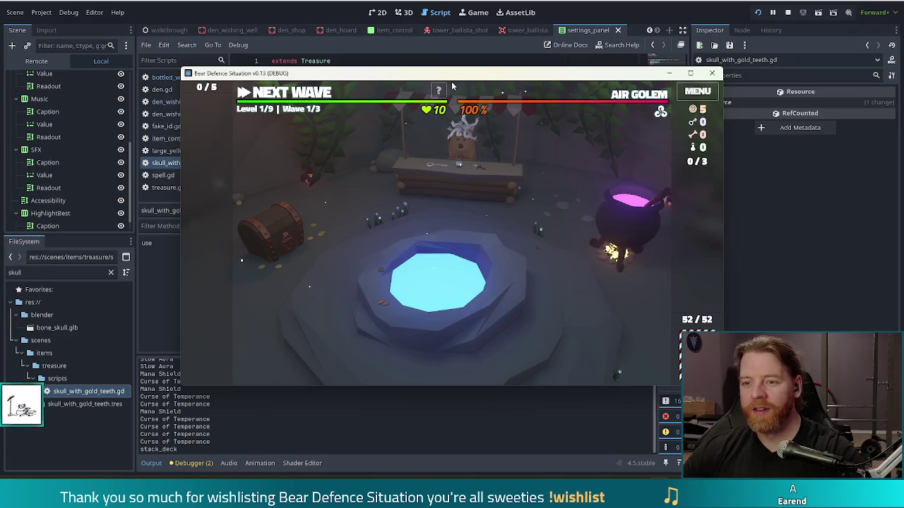
Step: Run 'add_treasure skull_with_gold_teeth' in the in-game console, then return to the script editor
drag(458, 77, 447, 76)
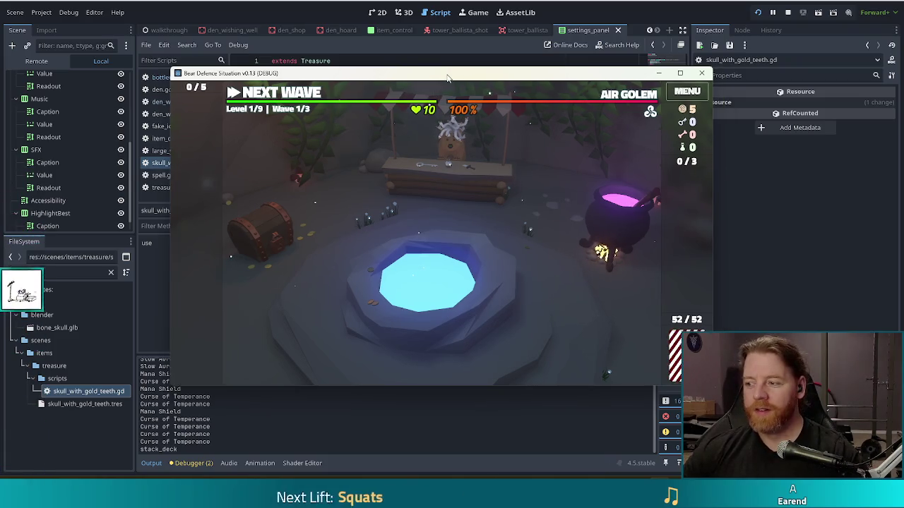
key(grave)
text(add_tr)
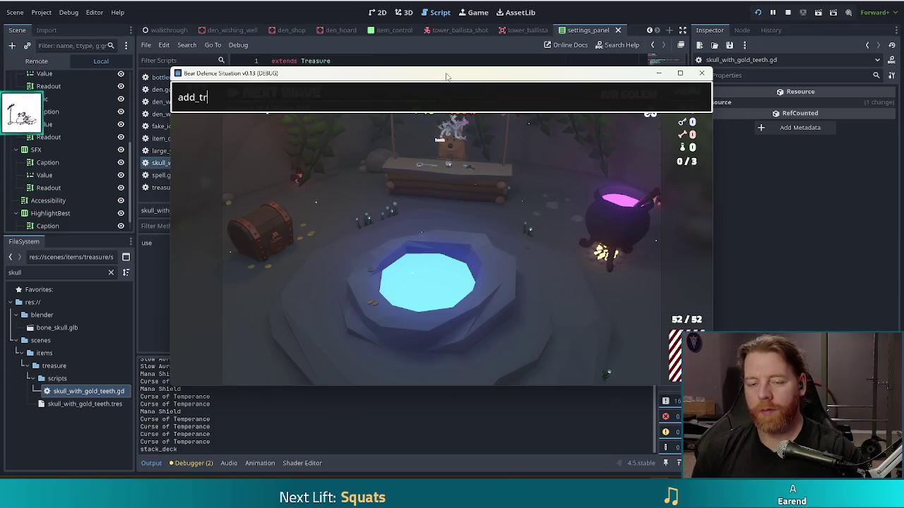
text(easure skull)
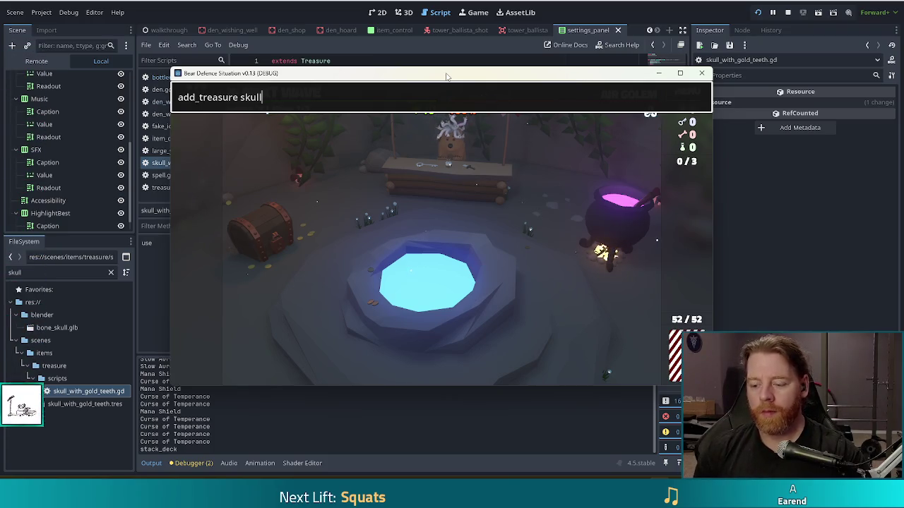
text(_with_gold_teeth)
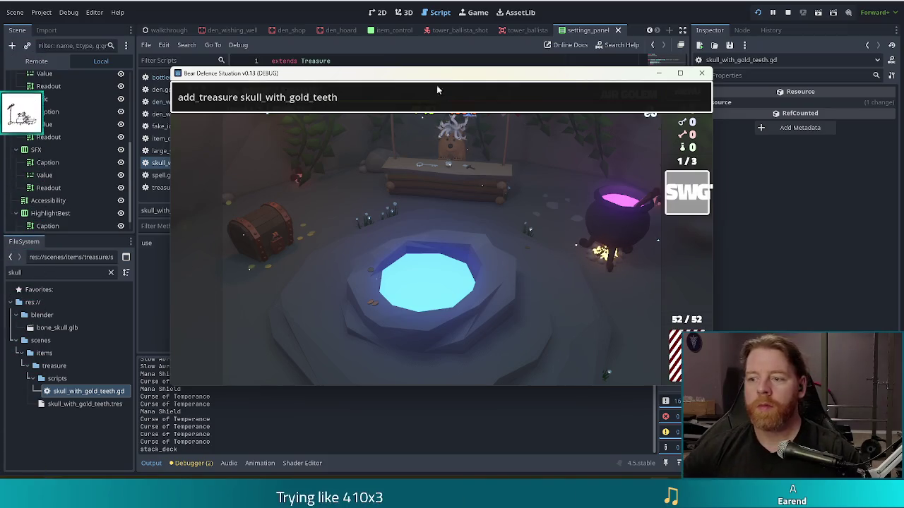
key(Return)
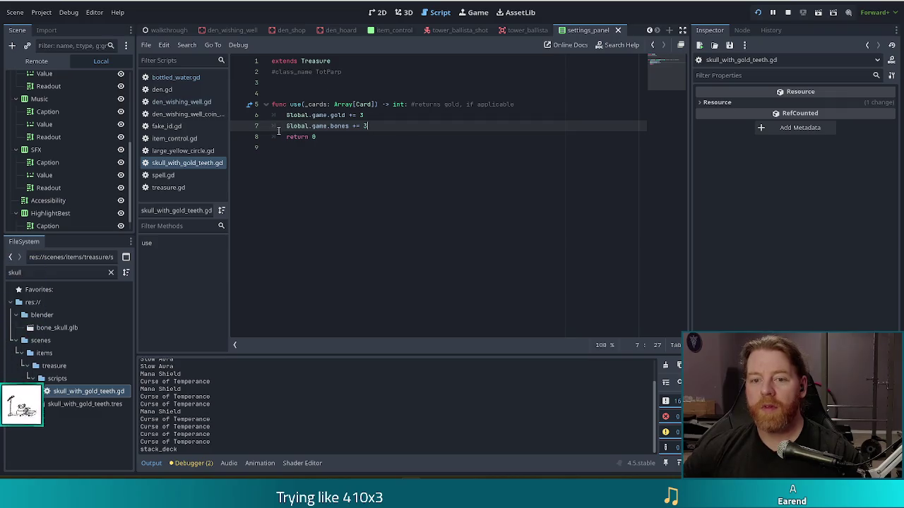
double_click(327, 71)
Step: Rename the commented class to SkullWithGoldTeeth and close the game's command console
text(SkullWithGoldTeeth)
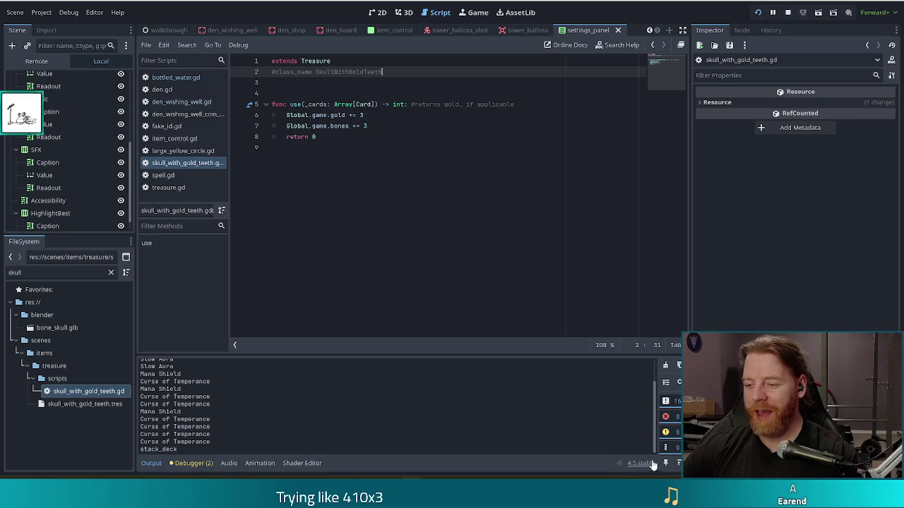
key(alt+Tab)
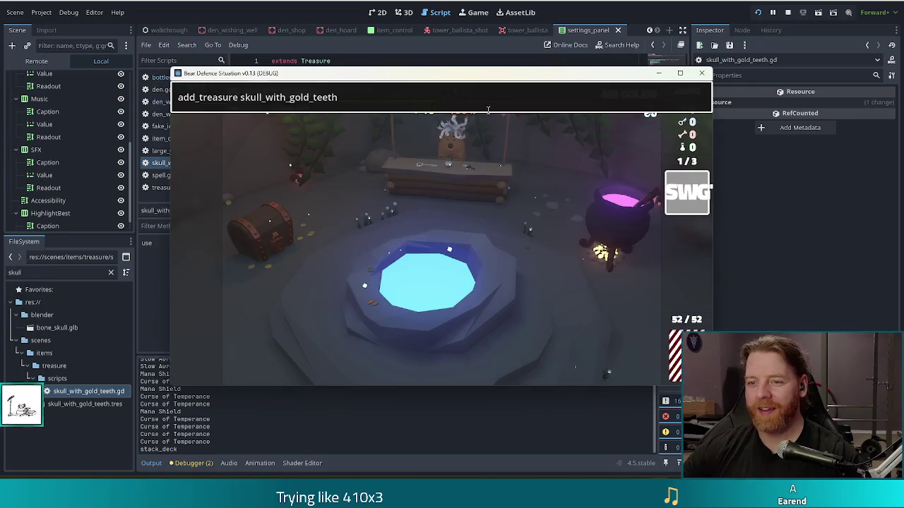
key(Return)
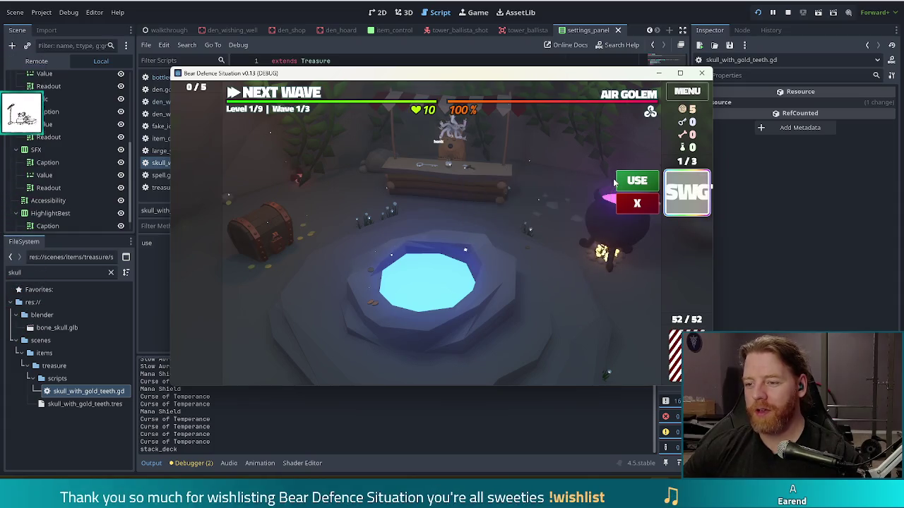
Step: Use the Skull With Gold Teeth treasure so gold rises from 5 to 8, then stop the game
click(635, 182)
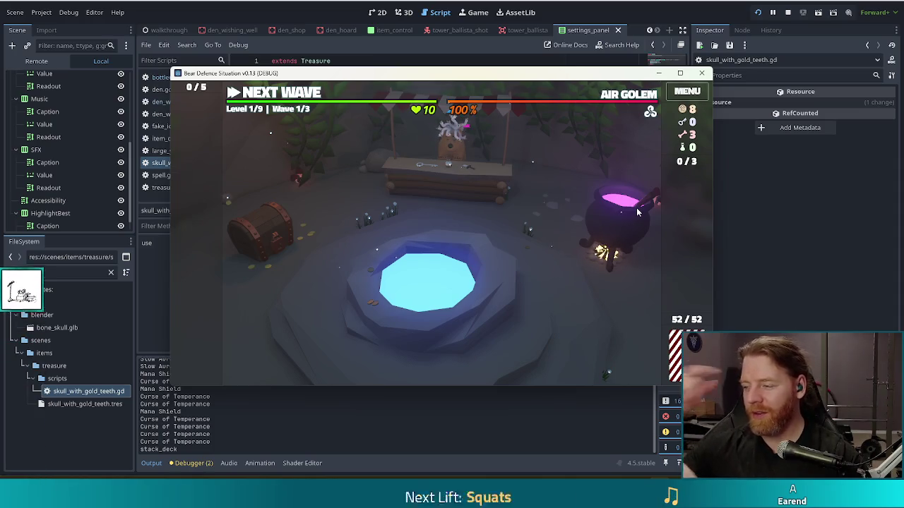
click(788, 12)
key(F5)
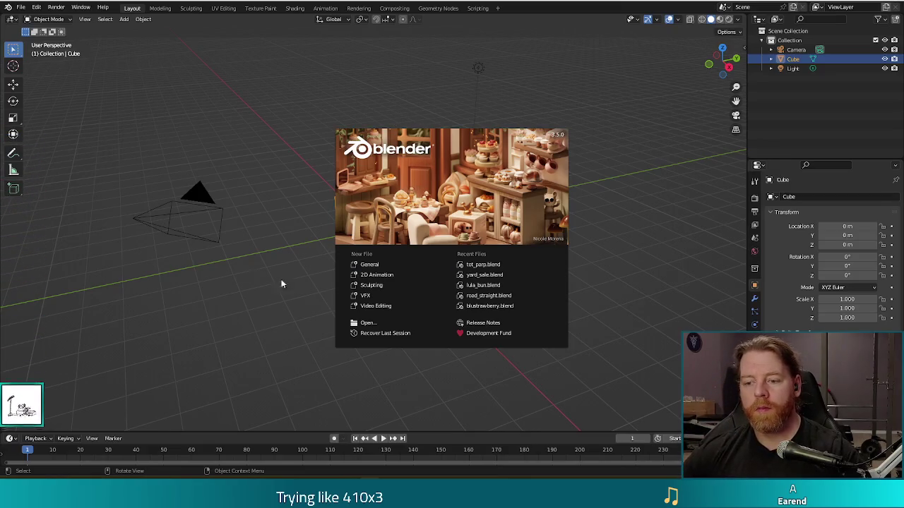
Step: Open the existing blend file with the textured Head model and switch it to object mode
click(22, 8)
click(21, 8)
click(32, 29)
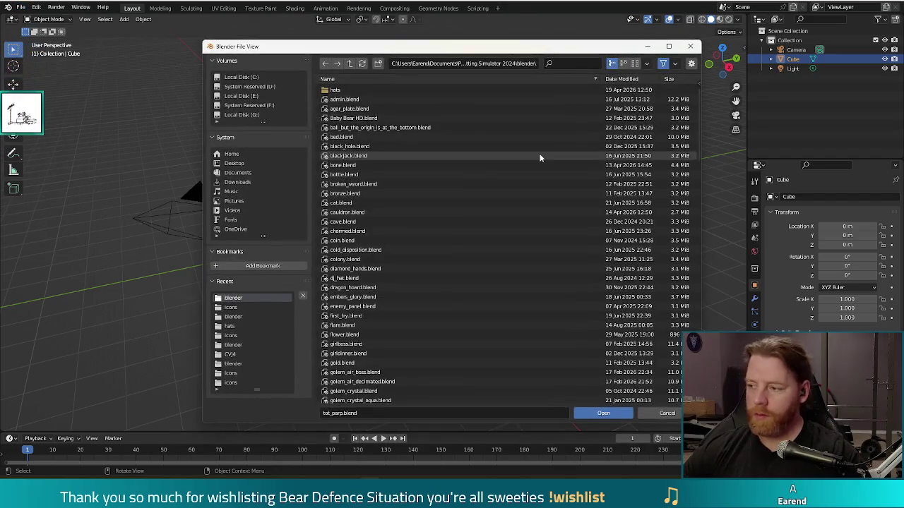
key(Escape)
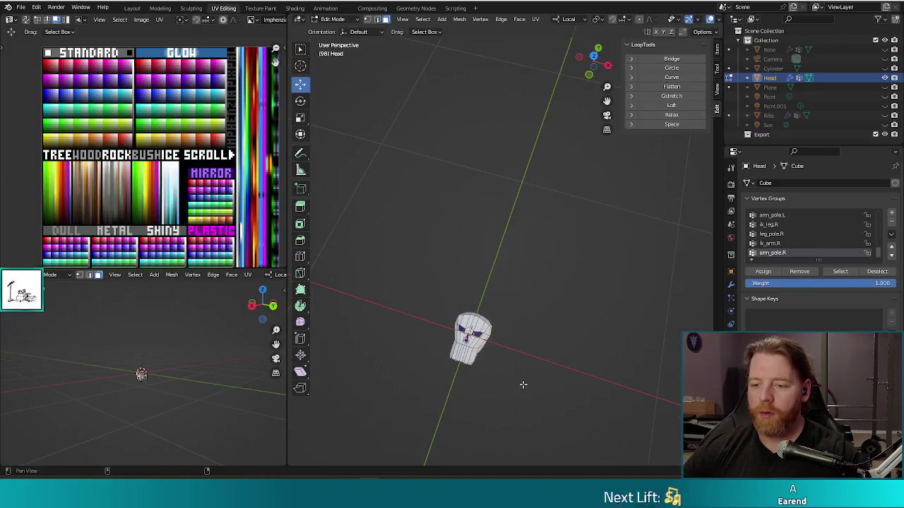
key(Tab)
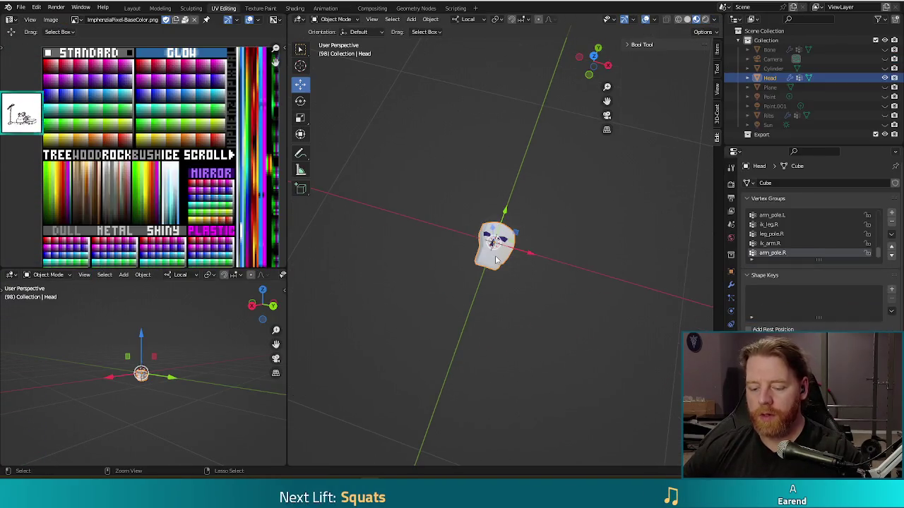
Step: Copy the Head skull object to the clipboard and save the blend file
mouse_move(581, 284)
mouse_down()
mouse_move(579, 258)
mouse_move(587, 325)
mouse_up()
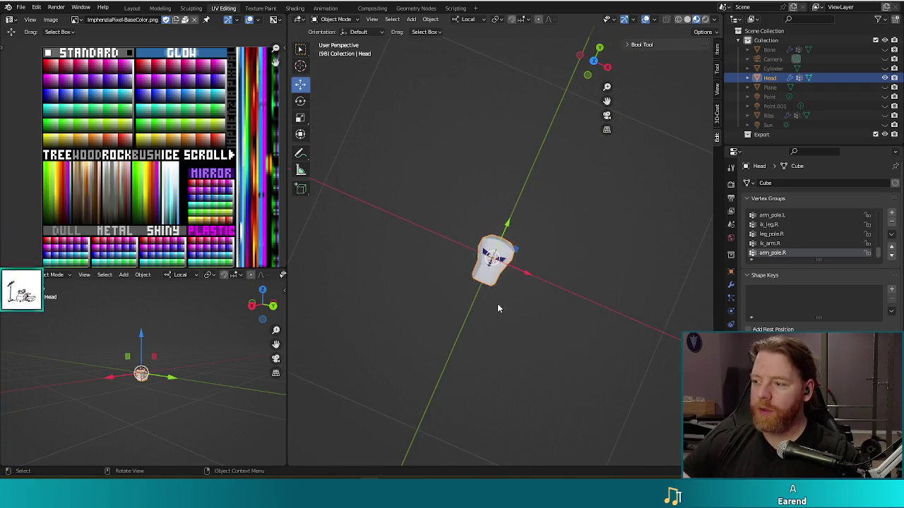
drag(579, 322, 587, 290)
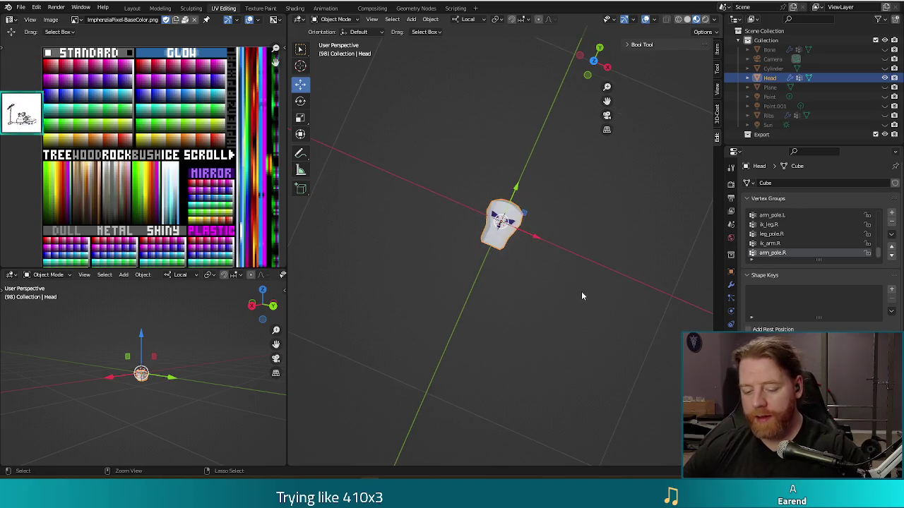
key(ctrl+c)
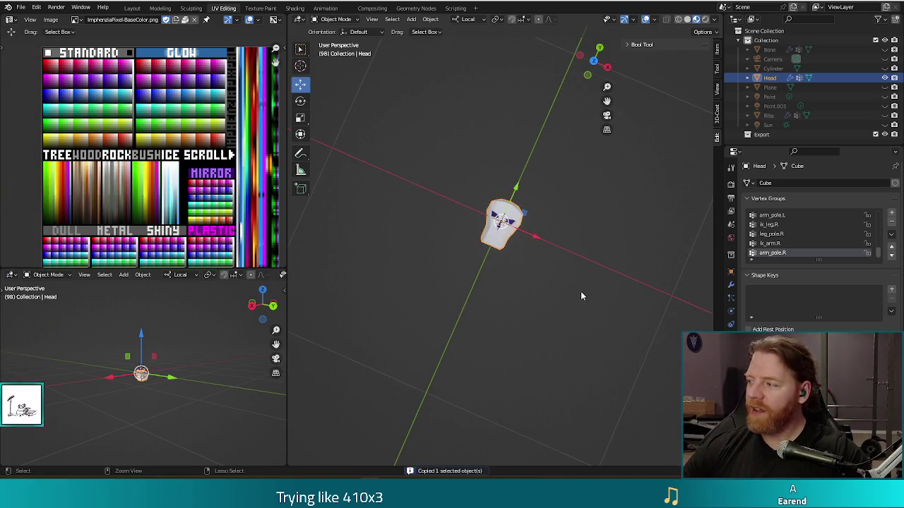
key(ctrl+s)
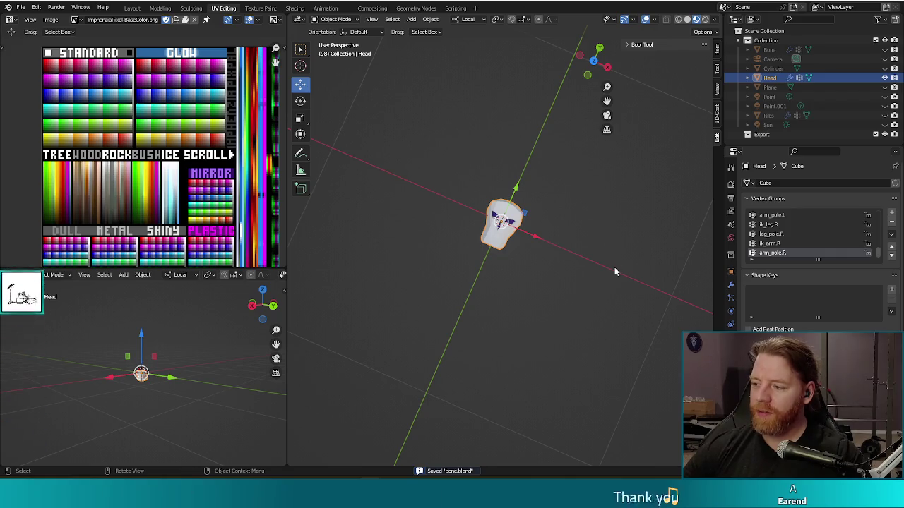
Step: Open the recent tot parp sign scene and save it as skull_with_gold_teeth.blend
click(21, 8)
mouse_move(49, 36)
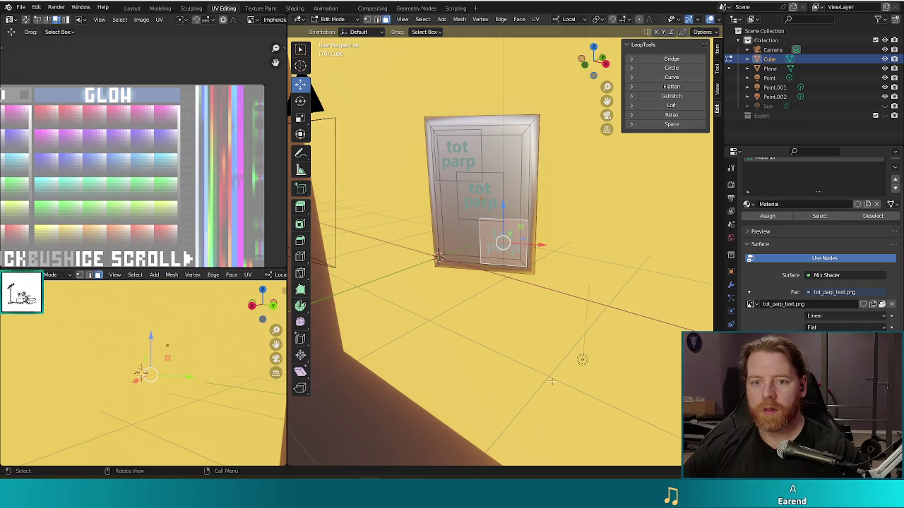
key(ctrl+shift+s)
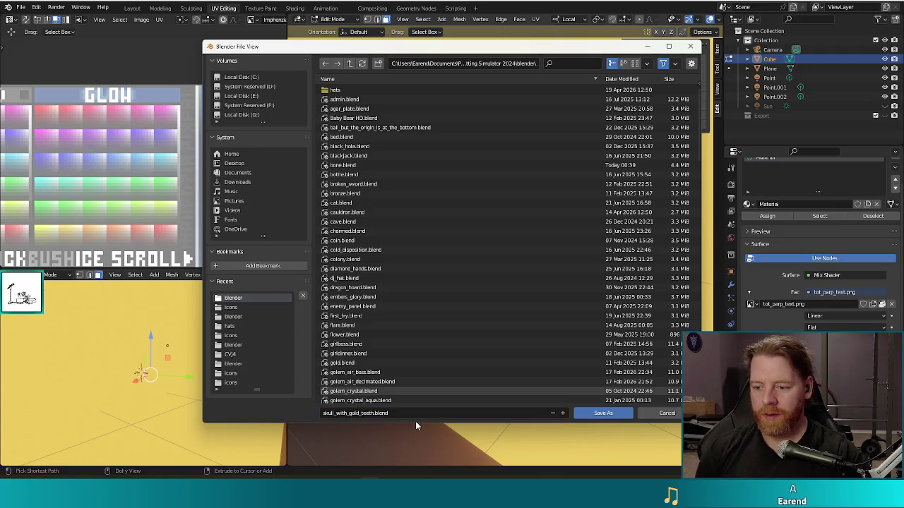
click(607, 416)
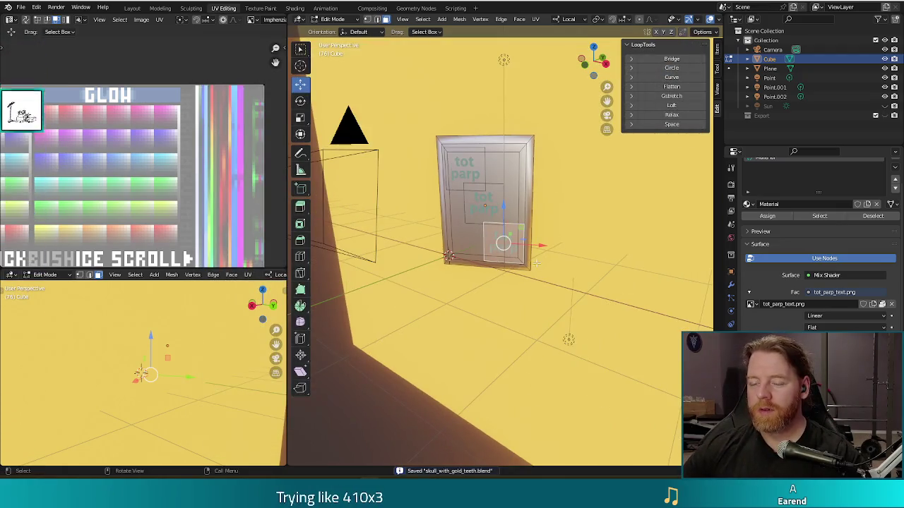
Step: Delete the sign cube, paste the Head skull in its place, and orbit to face it
key(Tab)
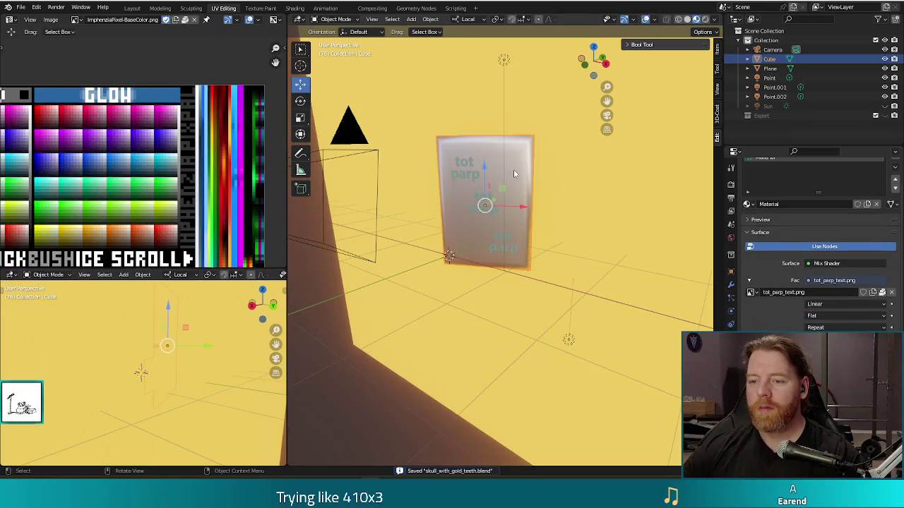
key(Delete)
key(ctrl+v)
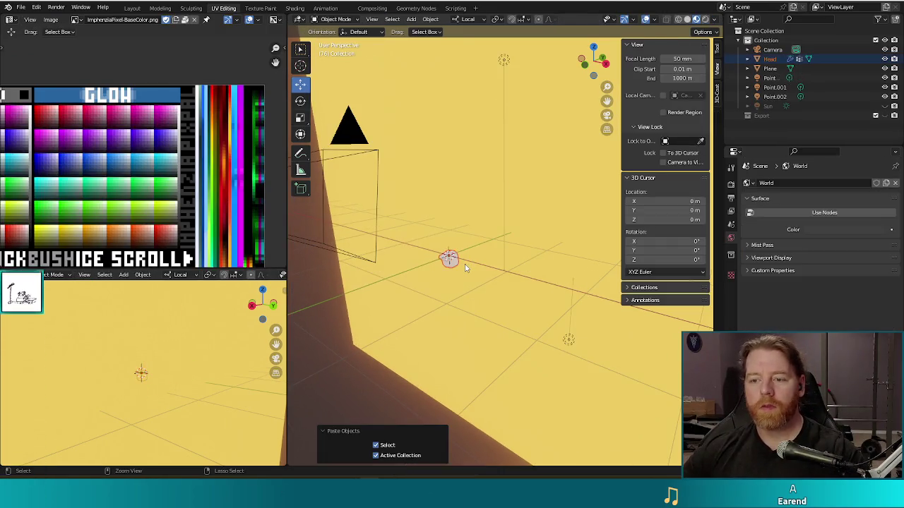
drag(500, 255, 481, 290)
scroll(480, 290, up, 5)
scroll(574, 293, up, 1)
mouse_move(541, 259)
mouse_down()
mouse_move(488, 304)
mouse_move(471, 213)
mouse_up()
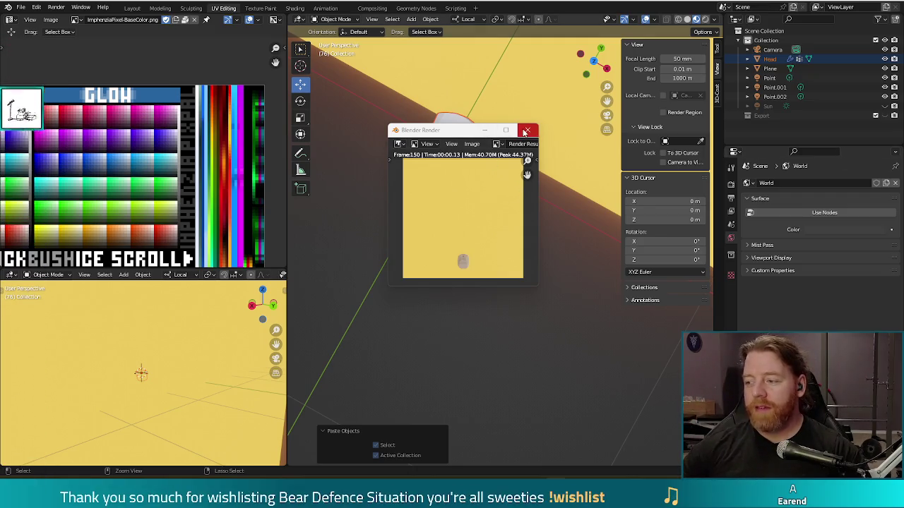
Step: Close the test render and select the Head skull from a new angle
click(526, 131)
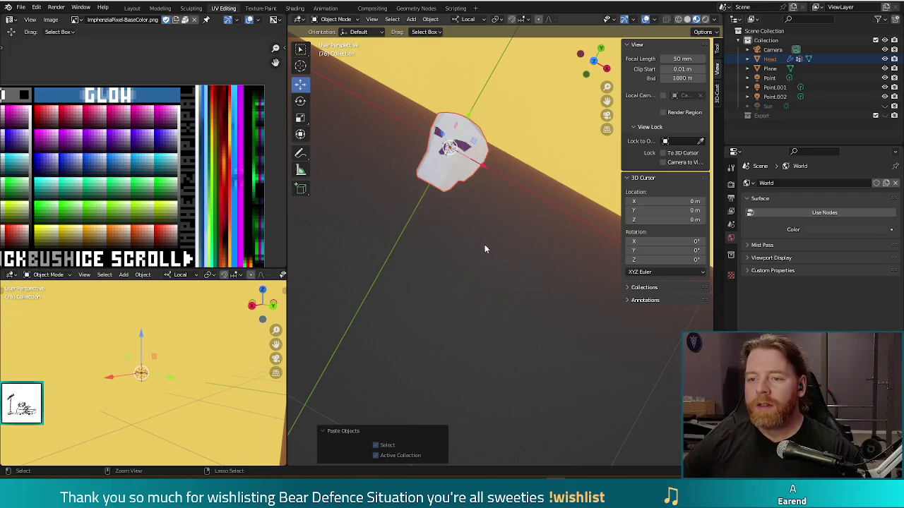
drag(516, 236, 470, 189)
click(470, 185)
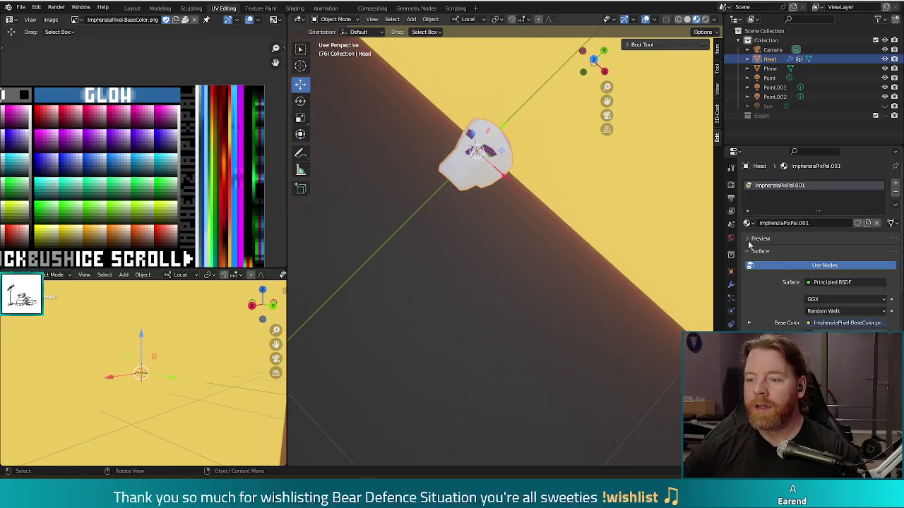
Step: Assign the ImphenziaPixPal material to the Head skull
click(749, 224)
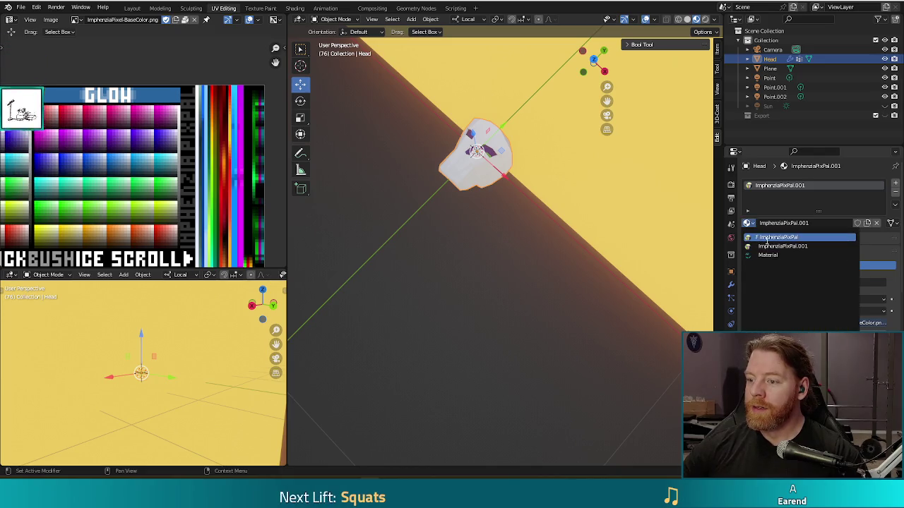
click(773, 238)
mouse_move(714, 243)
mouse_down()
mouse_move(605, 236)
mouse_move(671, 250)
mouse_move(653, 225)
mouse_up()
scroll(635, 229, down, 5)
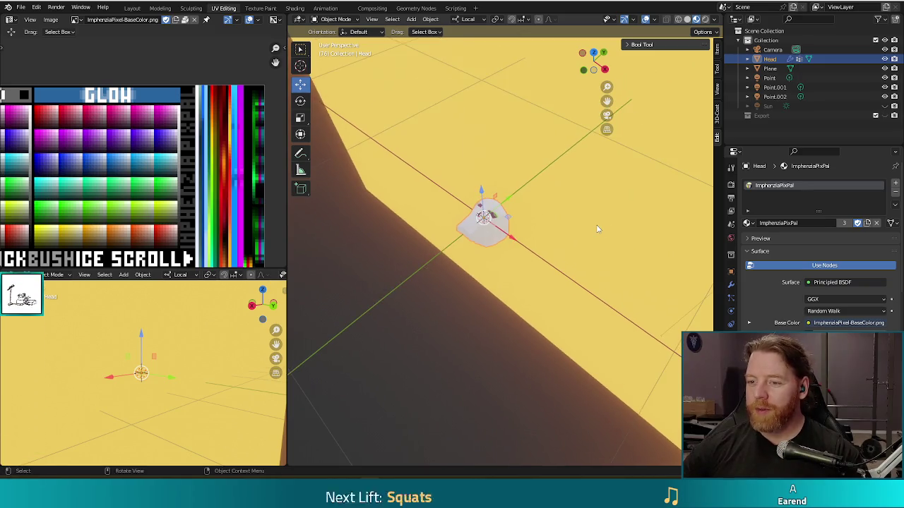
Step: Recolour the backdrop plane light blue by moving its UVs onto a cyan palette swatch
click(604, 211)
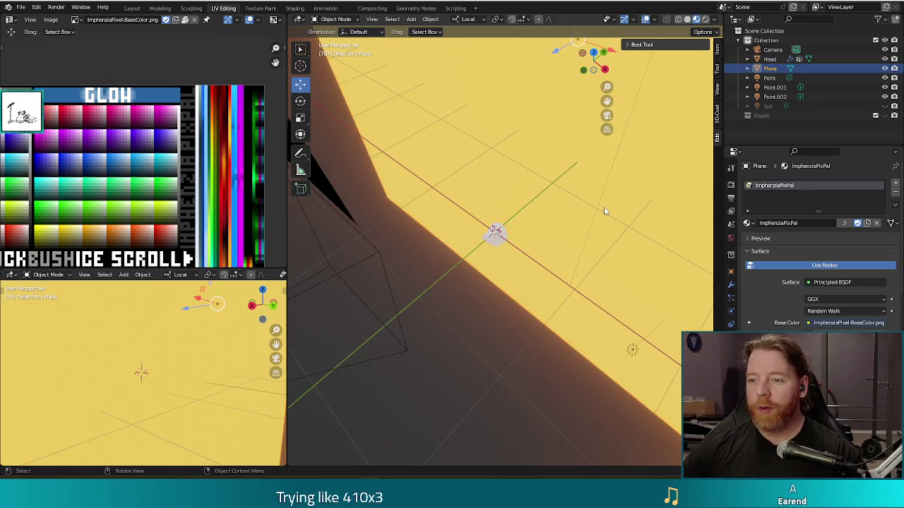
key(Tab)
drag(144, 203, 204, 212)
key(g)
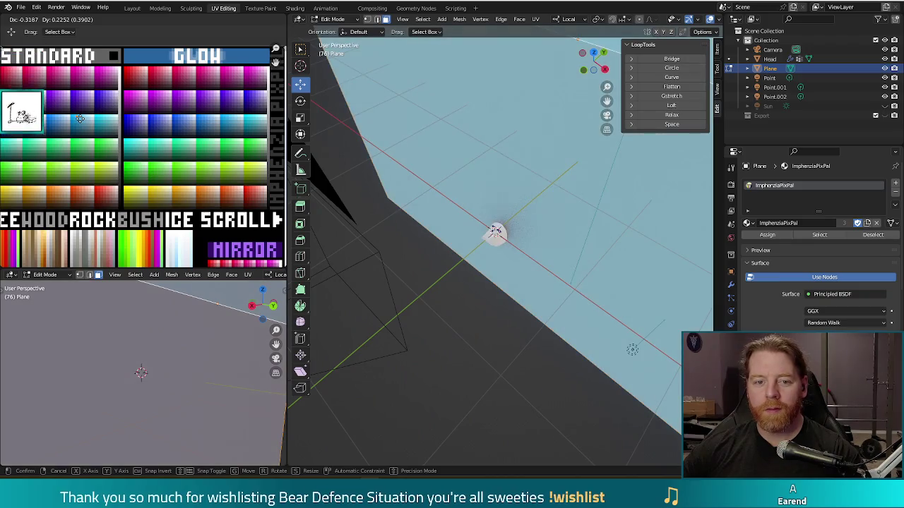
click(496, 236)
key(Tab)
click(495, 243)
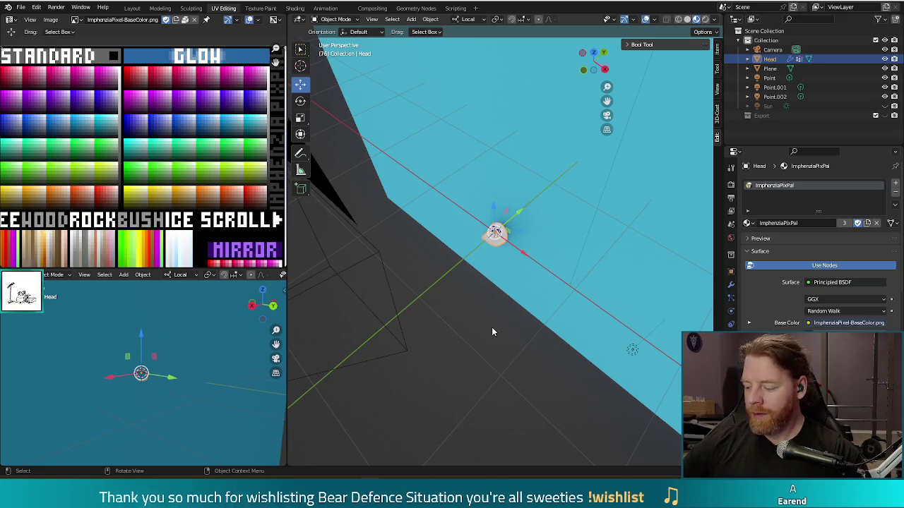
Step: In Right Ortho view, rotate the skull -90° and raise it about 0.88 m, then test render
key(KP_3)
key(r)
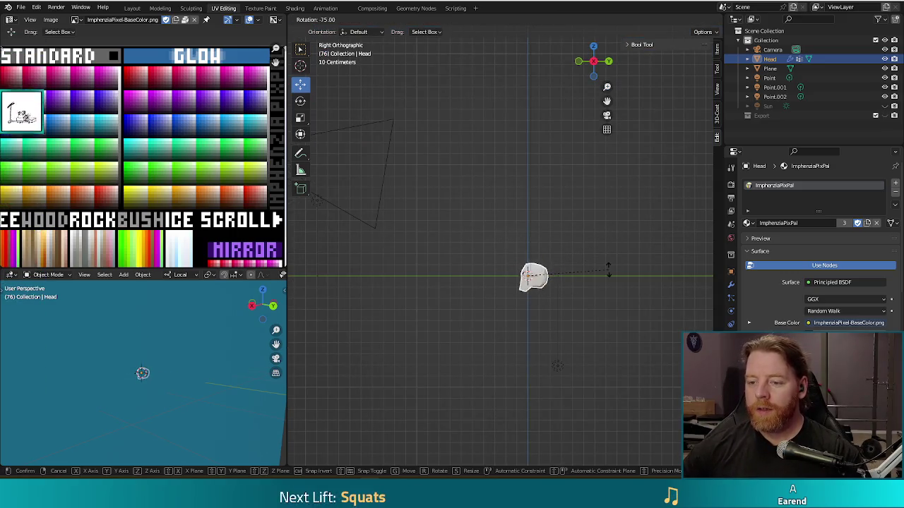
click(609, 251)
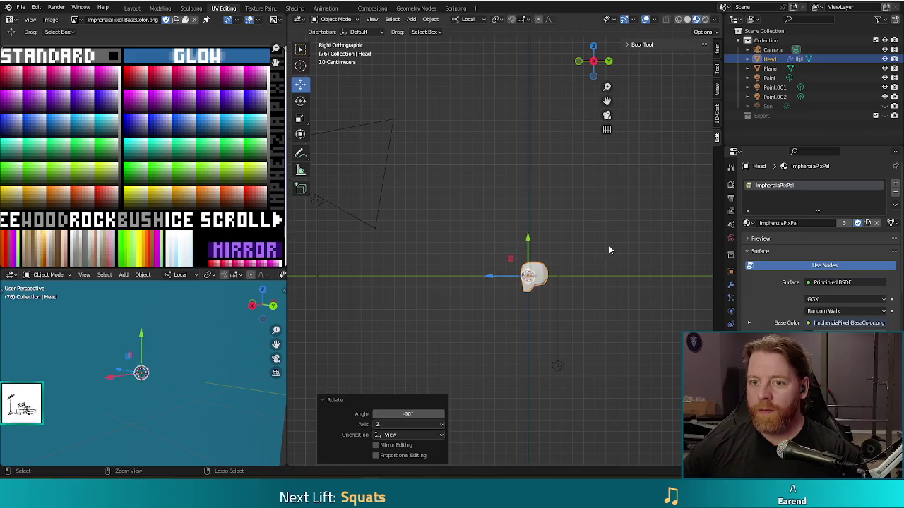
drag(531, 245, 535, 135)
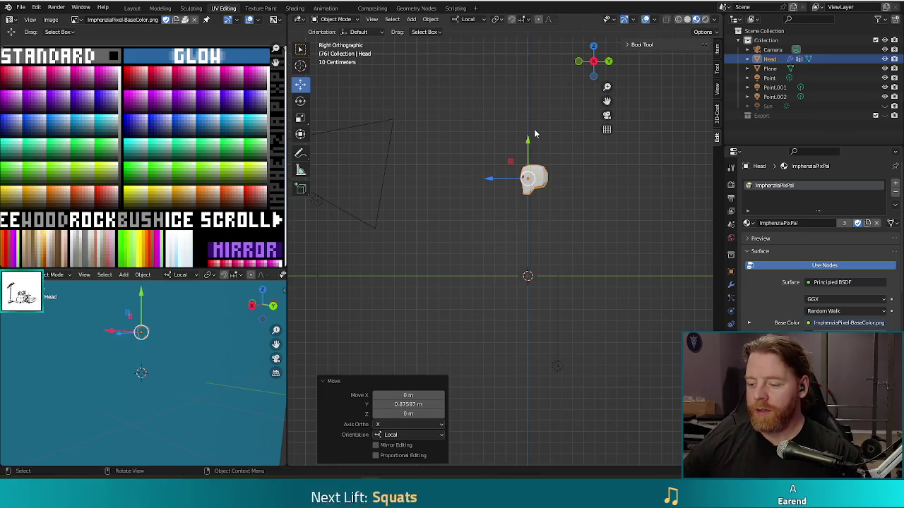
key(F12)
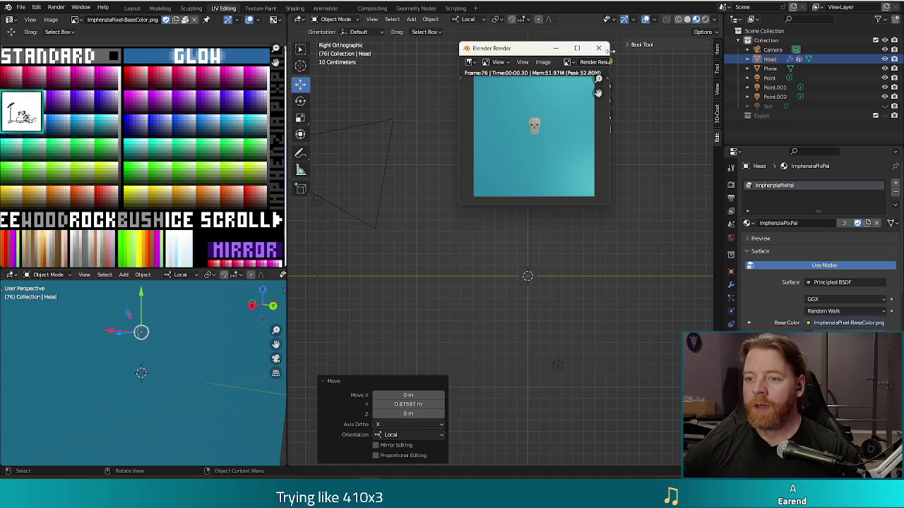
click(599, 48)
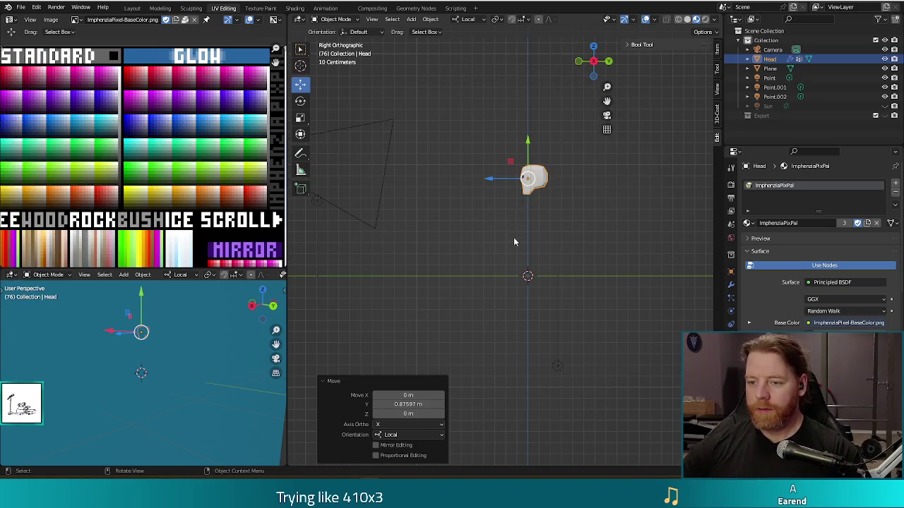
Step: Scale the skull up by 3.844 and then 1.62, checking each size with a render
key(s)
click(700, 307)
key(F12)
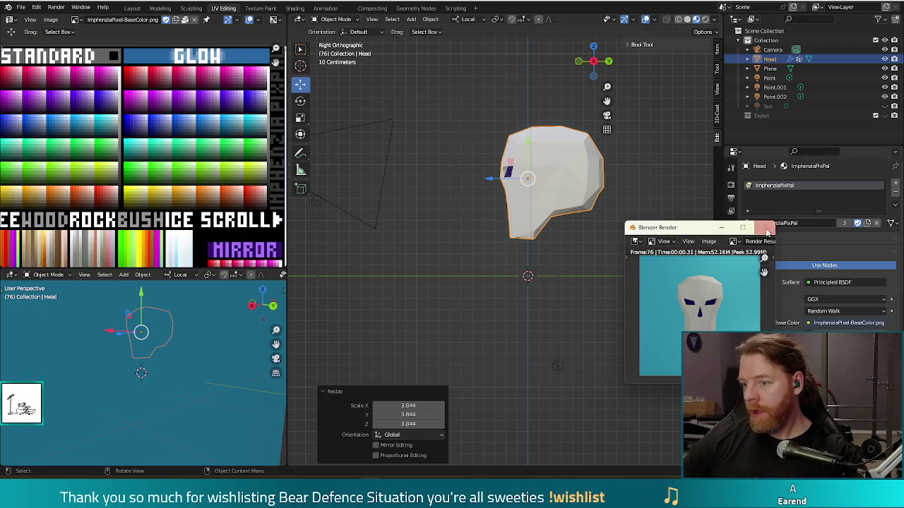
key(Escape)
key(s)
click(579, 295)
key(F12)
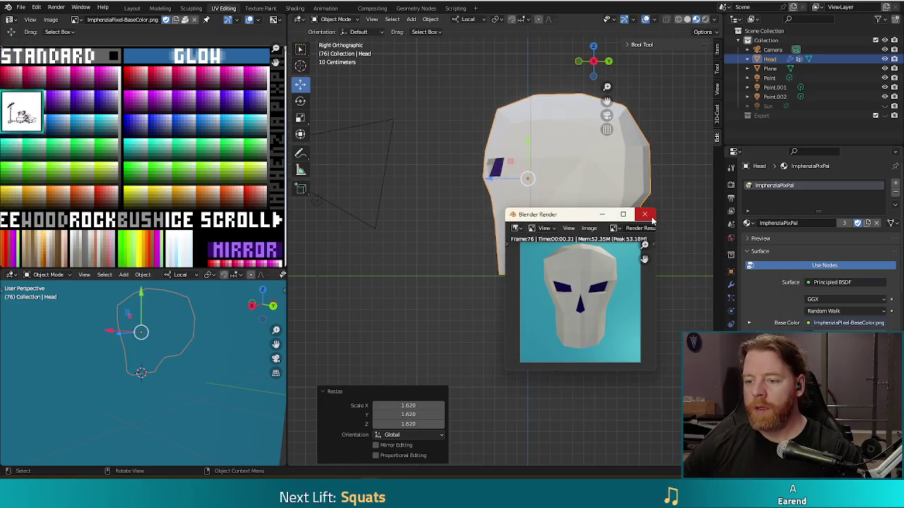
click(649, 216)
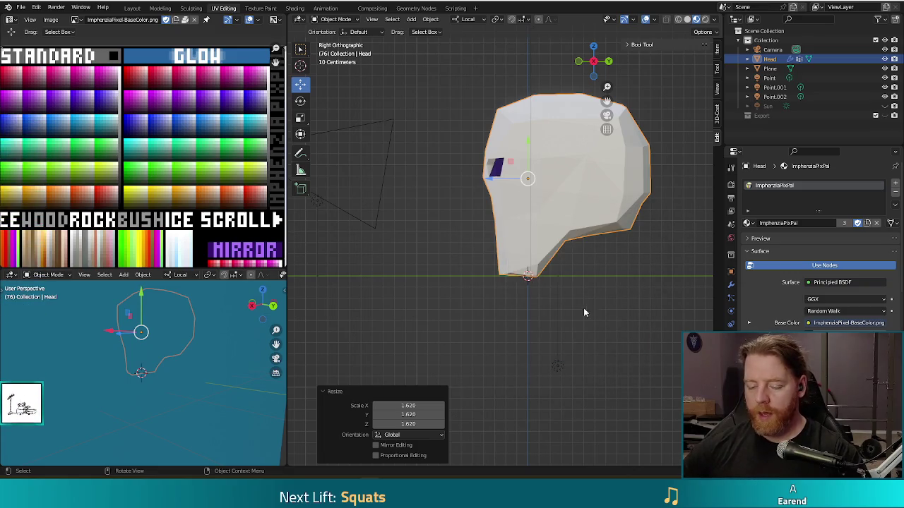
Step: Tilt the skull about 11° and then to about 22° from the front view, and test render
key(r)
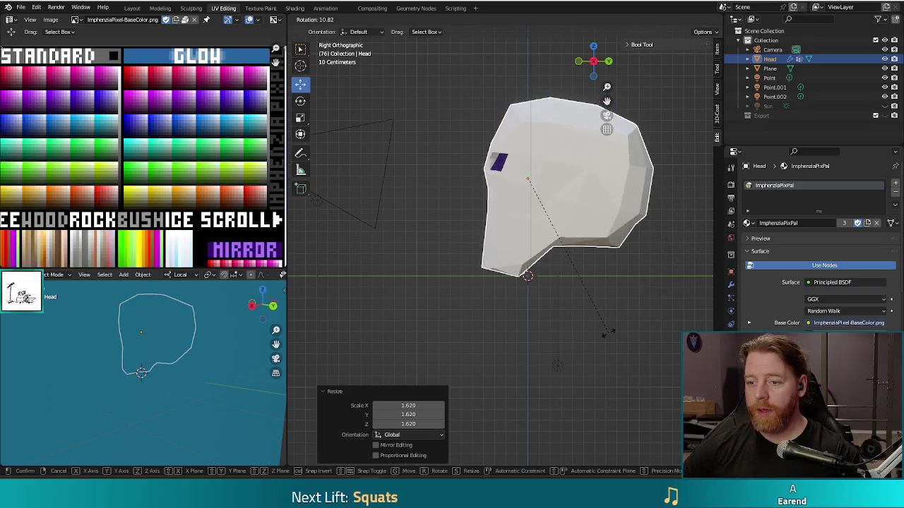
click(607, 333)
key(KP_1)
key(r)
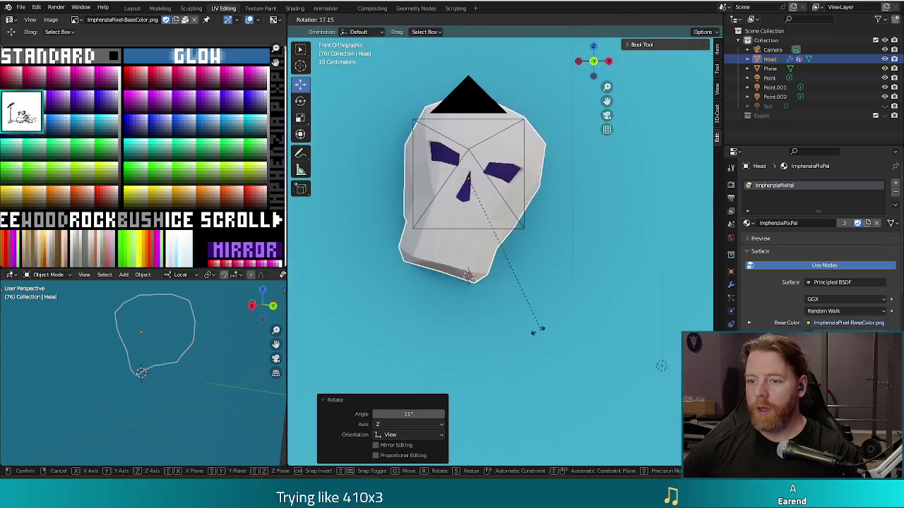
click(529, 339)
key(F12)
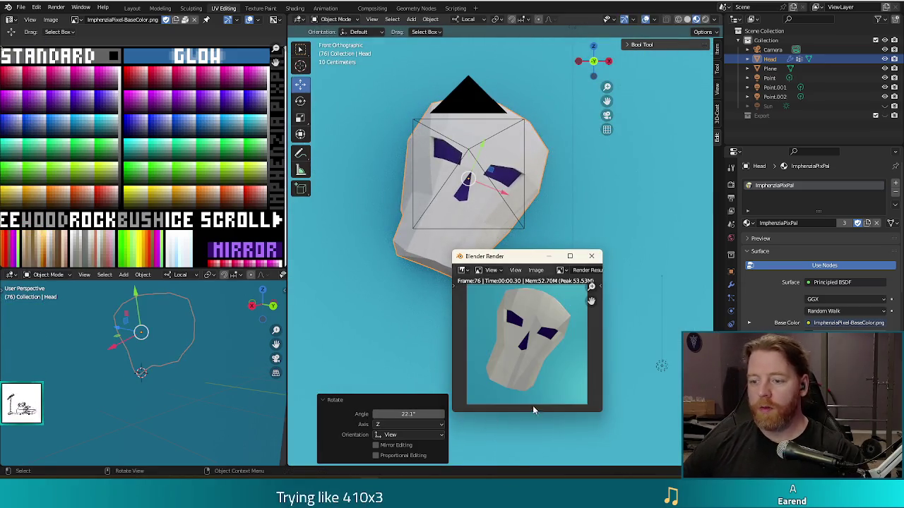
click(593, 259)
Step: Adjust the skull rotation to 23.6° and check it with test renders
mouse_move(588, 252)
mouse_down()
mouse_move(564, 273)
mouse_move(620, 162)
mouse_move(572, 177)
mouse_move(583, 364)
mouse_move(555, 344)
mouse_move(597, 260)
mouse_move(652, 285)
mouse_up()
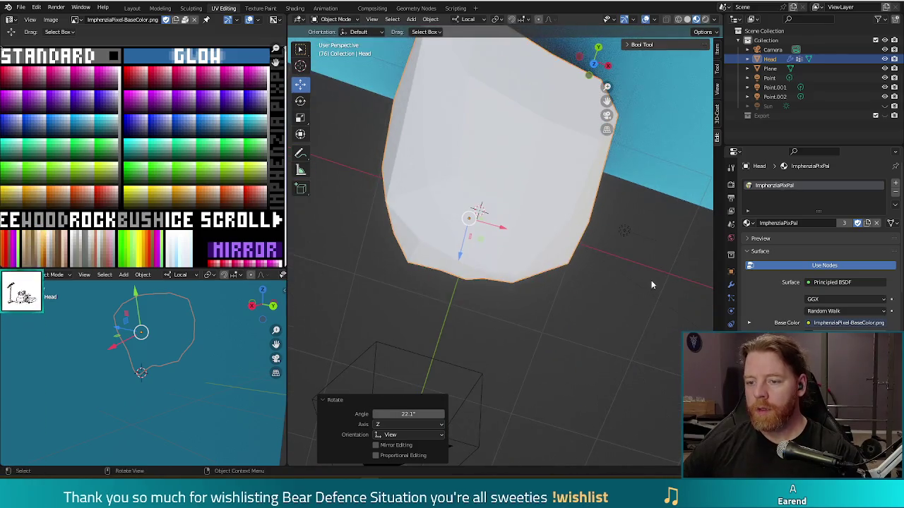
key(r)
click(591, 330)
key(F12)
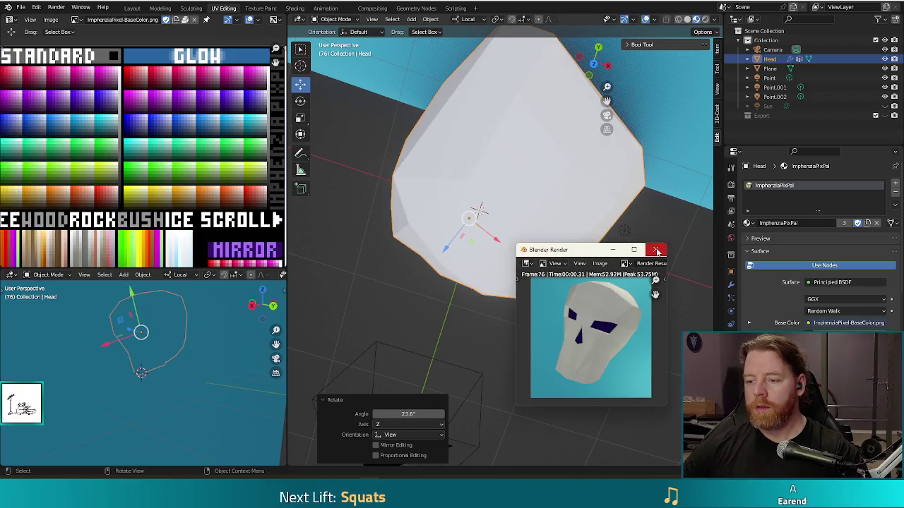
click(655, 249)
scroll(575, 337, down, 3)
mouse_move(575, 338)
mouse_down()
mouse_move(590, 265)
mouse_move(511, 271)
mouse_move(523, 265)
mouse_move(518, 272)
mouse_move(501, 261)
mouse_move(519, 240)
mouse_move(513, 233)
mouse_up()
key(F12)
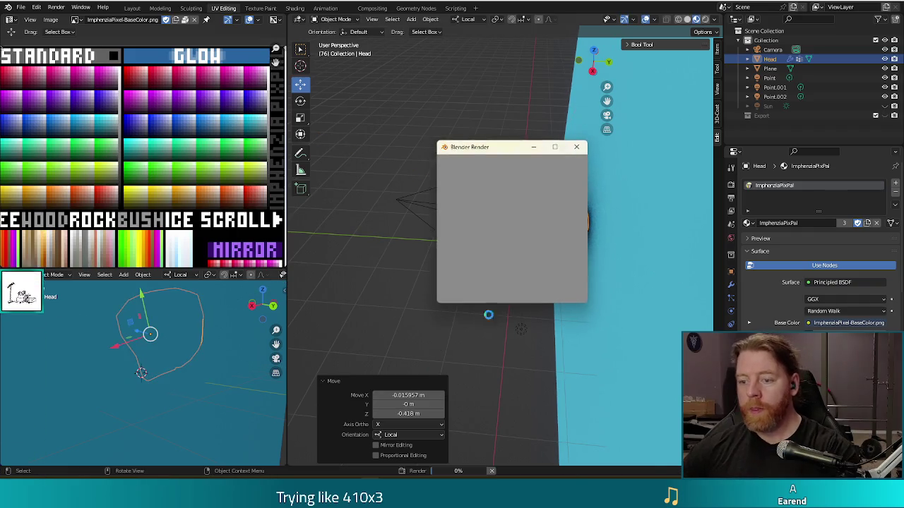
click(583, 149)
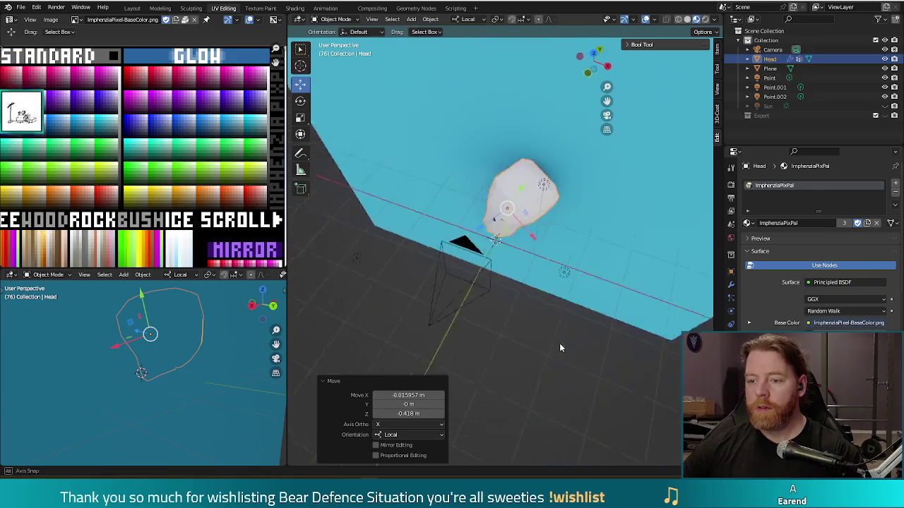
Step: Move the head to a new spot before the camera, render it, then select the Point.002 light
drag(519, 210, 509, 219)
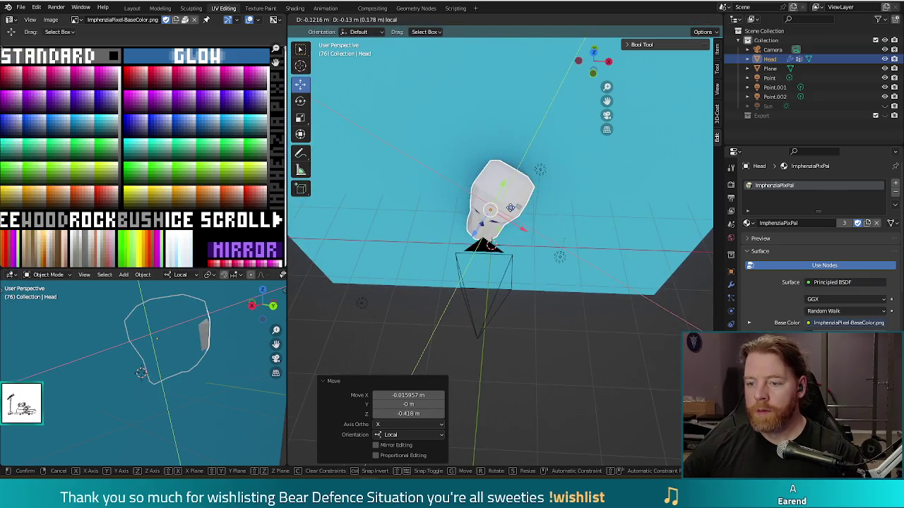
key(F12)
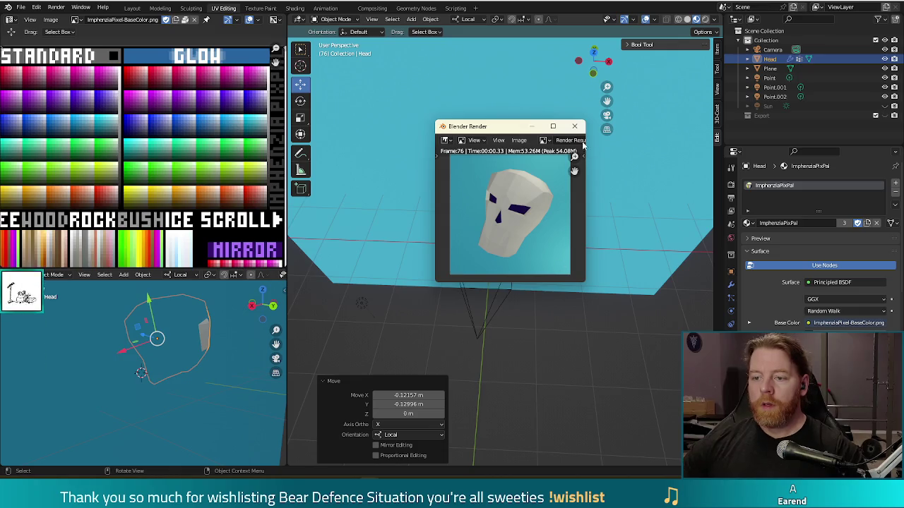
key(Escape)
drag(534, 338, 522, 309)
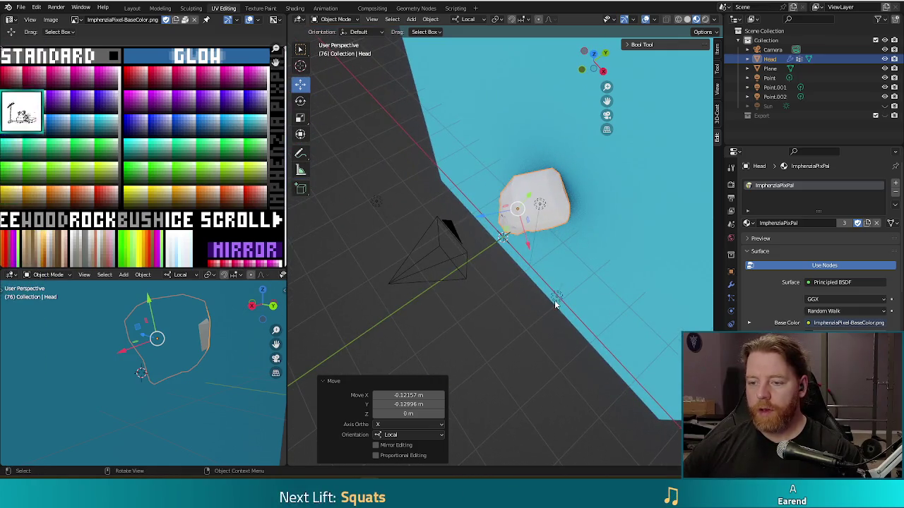
click(541, 204)
click(541, 205)
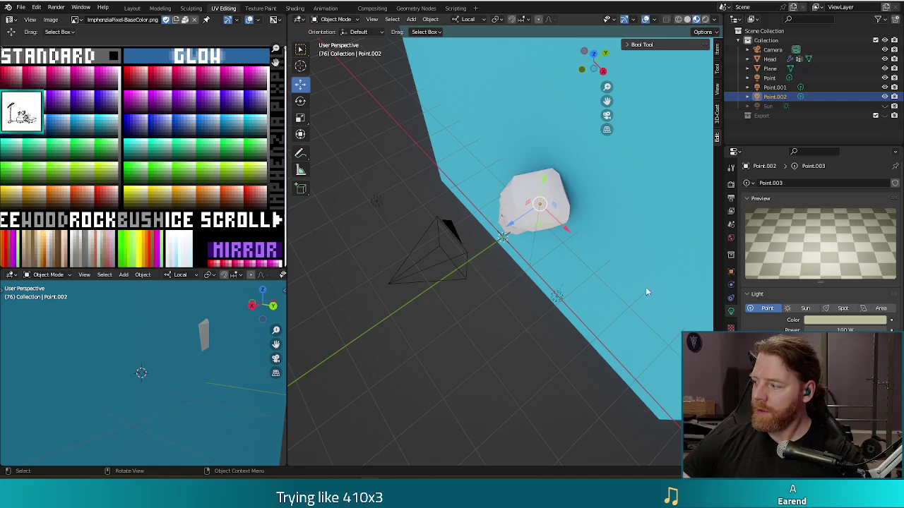
Step: Move the Point.002 light to a new position and check a test render
mouse_move(477, 268)
mouse_down()
mouse_move(492, 265)
mouse_move(486, 257)
mouse_up()
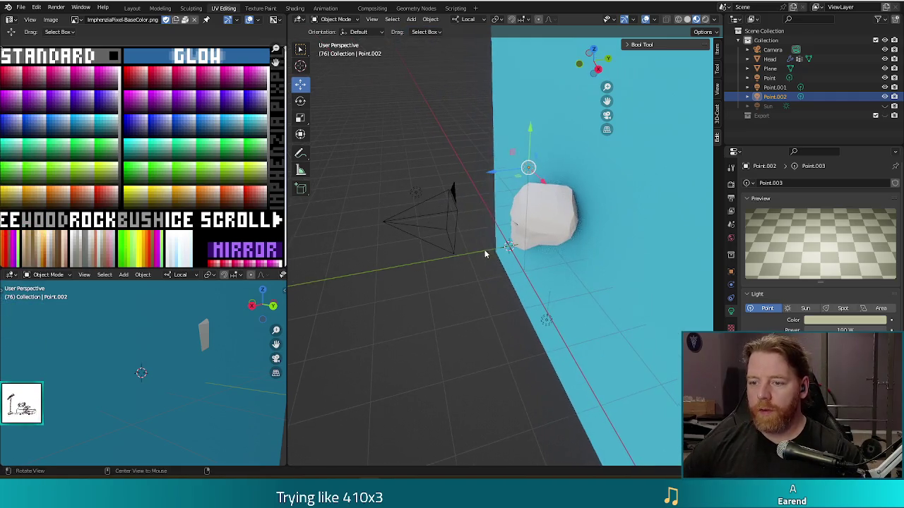
key(g)
click(504, 220)
mouse_move(504, 220)
mouse_down()
mouse_move(538, 326)
mouse_move(543, 303)
mouse_move(599, 335)
mouse_move(556, 249)
mouse_move(526, 248)
mouse_move(565, 295)
mouse_move(543, 246)
mouse_up()
key(F12)
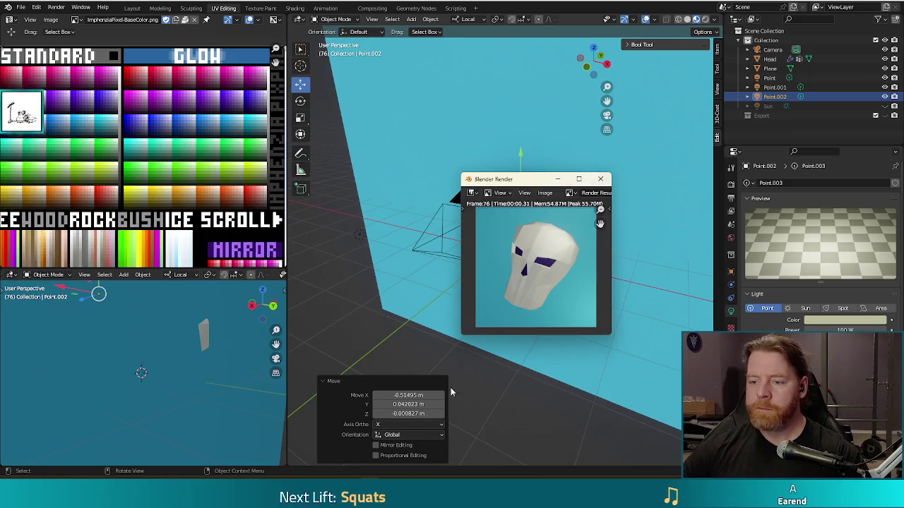
click(600, 180)
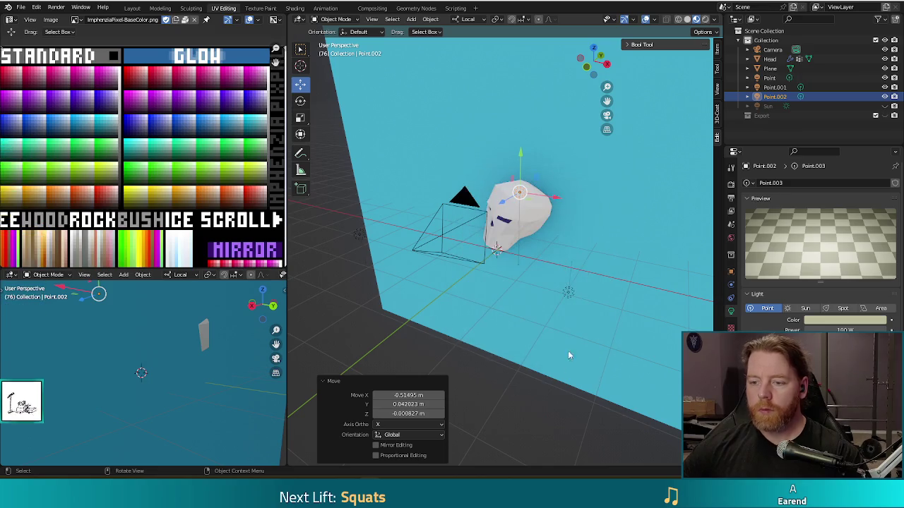
Step: Reposition the Point.001 light beside the skull and test render
drag(565, 357, 580, 384)
click(564, 274)
mouse_move(563, 317)
mouse_down()
mouse_move(504, 363)
mouse_move(523, 327)
mouse_move(558, 302)
mouse_move(492, 262)
mouse_move(382, 297)
mouse_move(440, 243)
mouse_up()
click(359, 283)
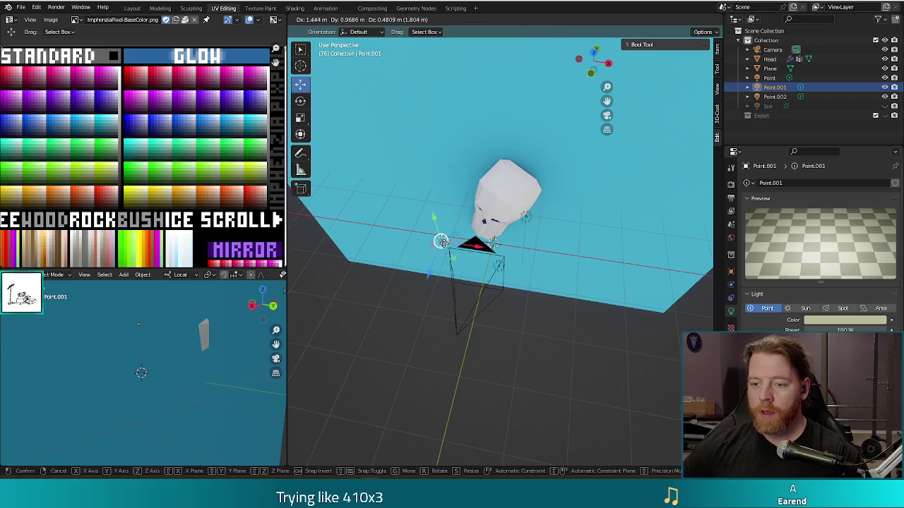
mouse_move(430, 296)
mouse_down()
mouse_move(513, 279)
mouse_move(521, 298)
mouse_up()
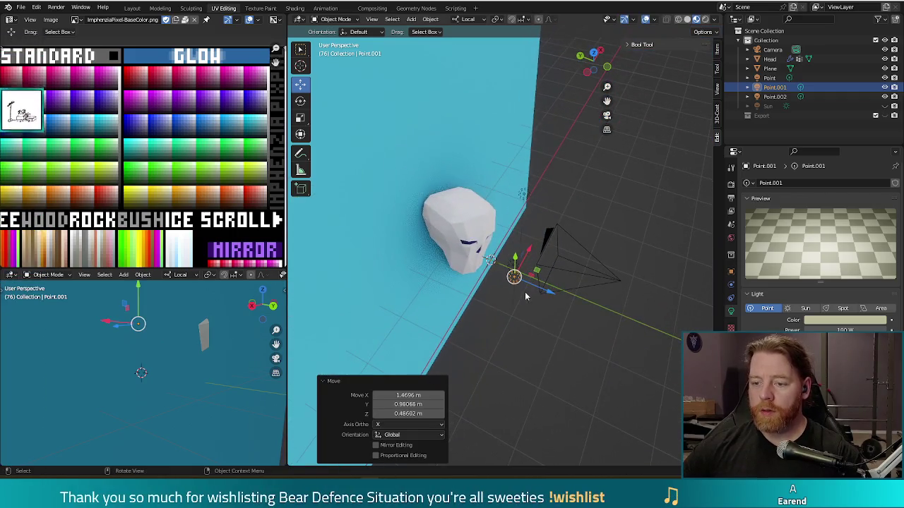
key(F12)
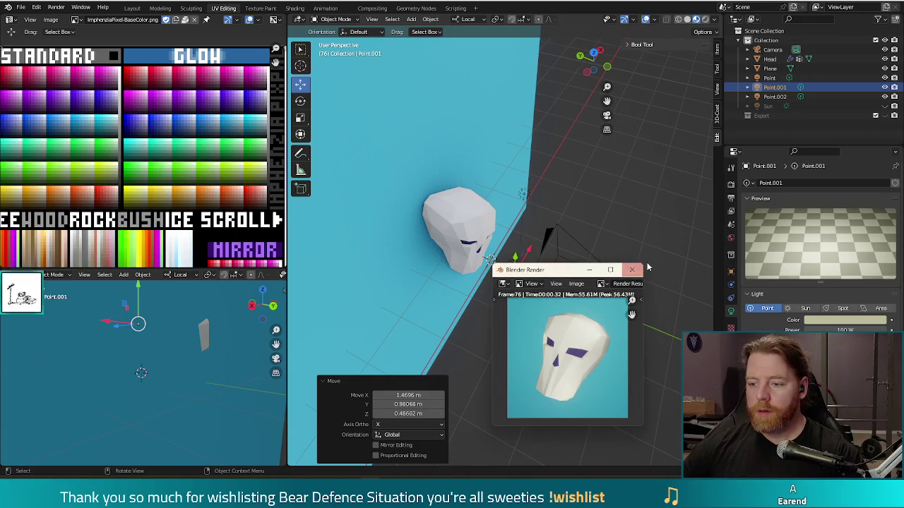
click(632, 269)
Step: Apply Shade Auto Smooth at 30° to the Head skull and render it
mouse_move(641, 275)
mouse_down()
mouse_move(557, 218)
mouse_move(542, 246)
mouse_move(533, 237)
mouse_up()
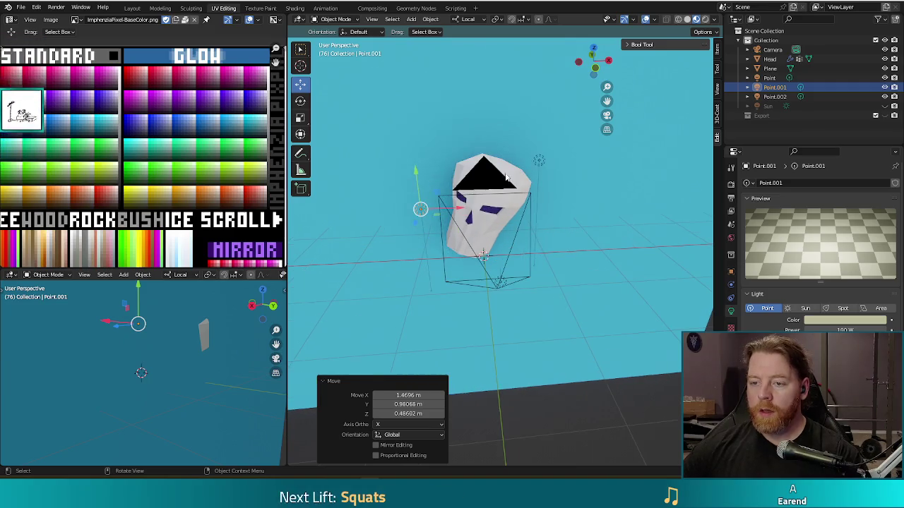
click(505, 178)
right_click(611, 277)
click(605, 284)
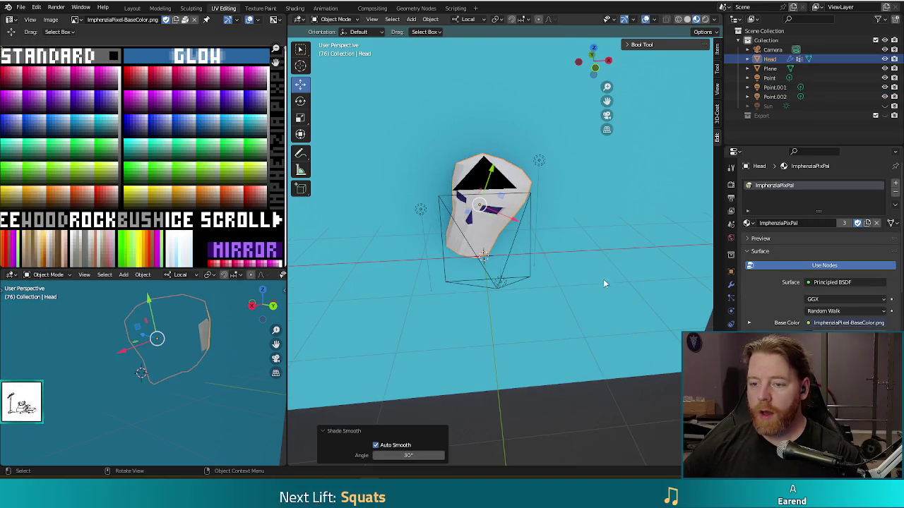
key(F12)
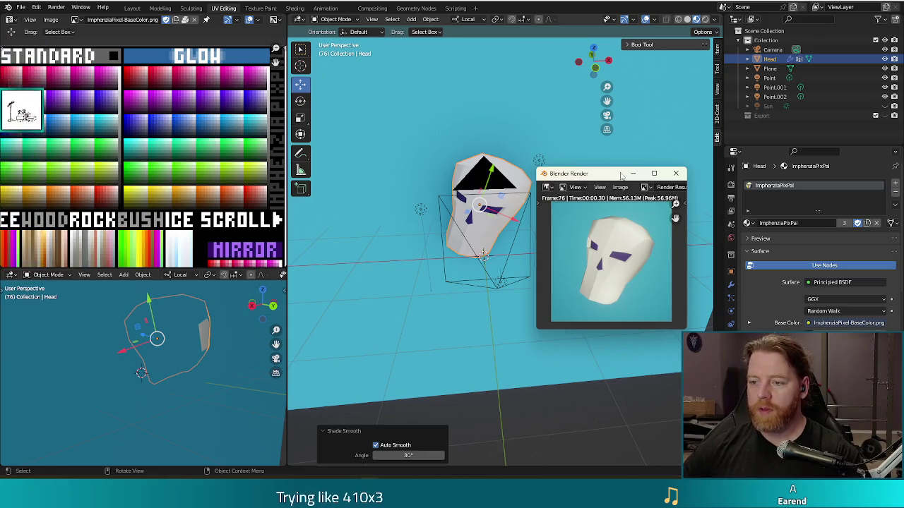
Step: In Edit Mode, select the left eye-socket, nose and right eye-socket faces
click(675, 173)
scroll(422, 264, up, 4)
key(Tab)
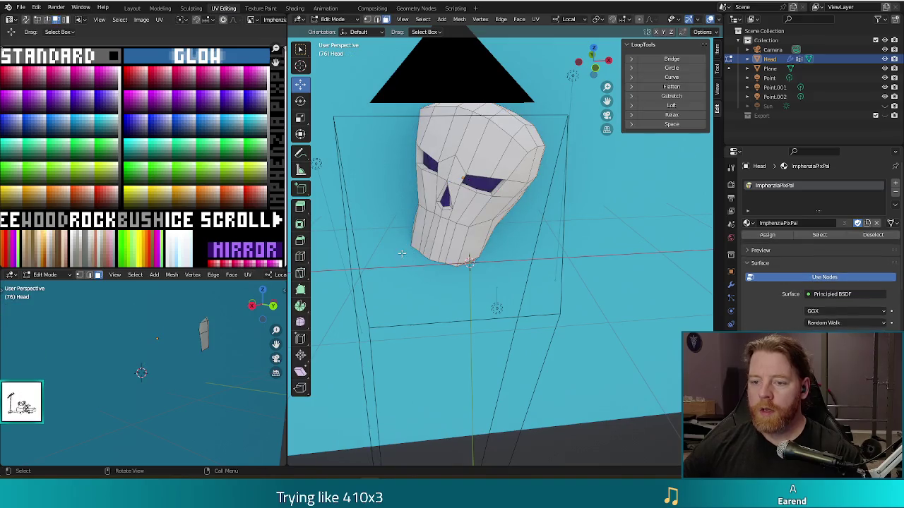
scroll(401, 253, up, 6)
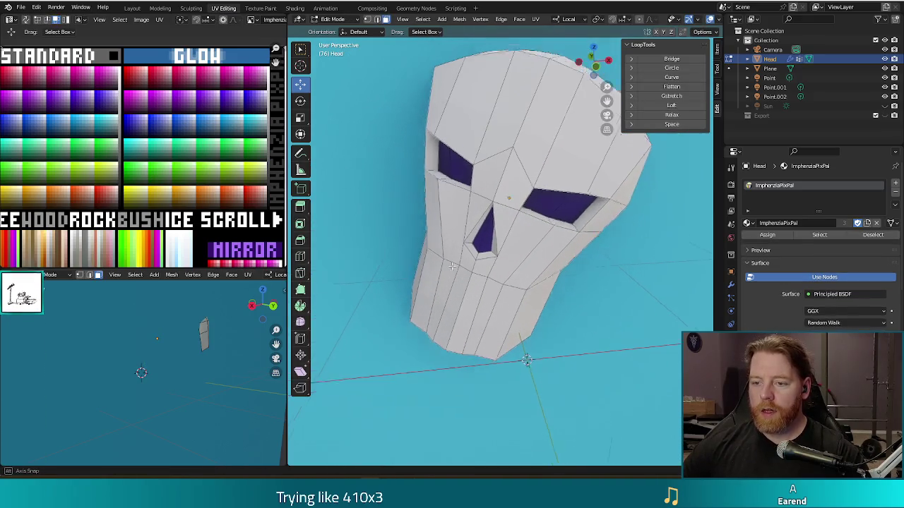
click(452, 167)
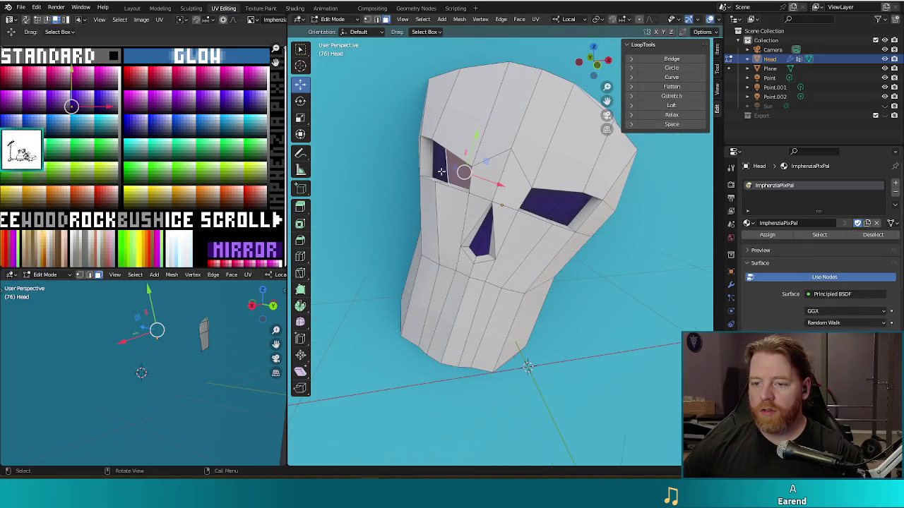
shift+click(483, 239)
shift+click(546, 202)
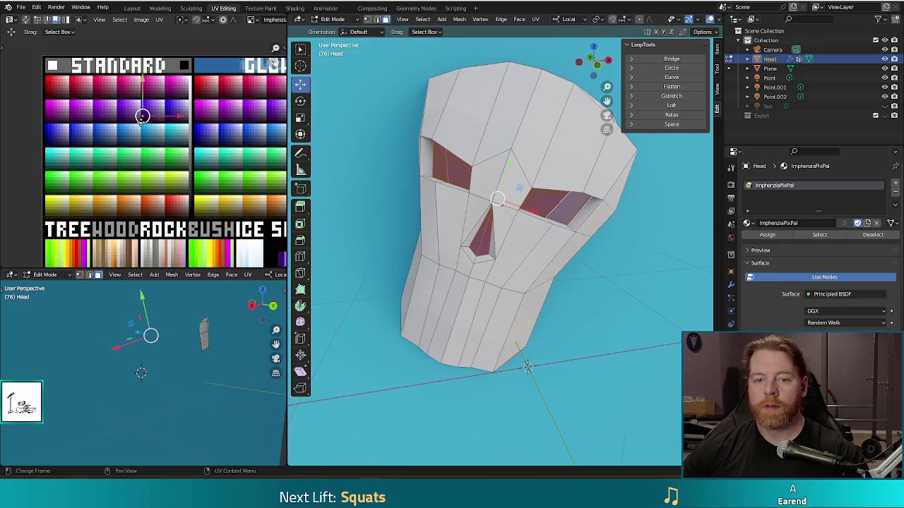
Step: Move the selected faces' UVs onto a black palette swatch and check a test render
key(g)
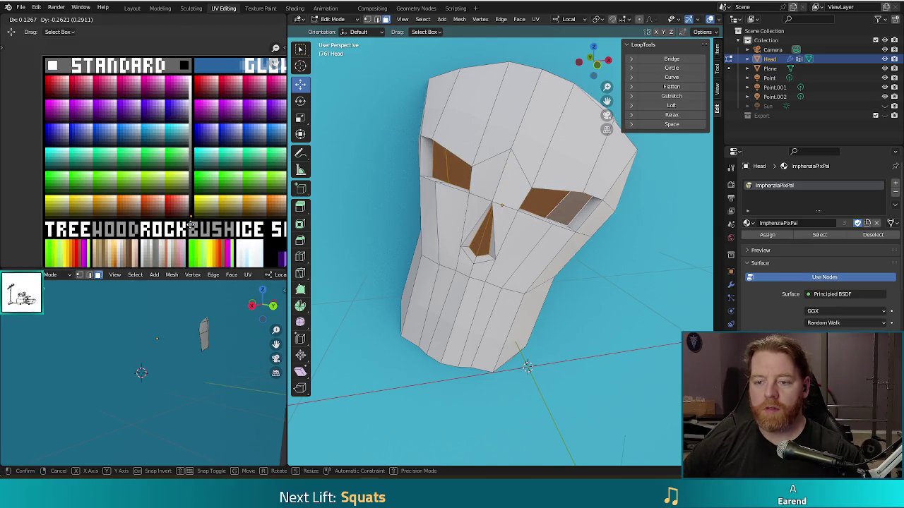
click(191, 224)
click(577, 405)
key(F12)
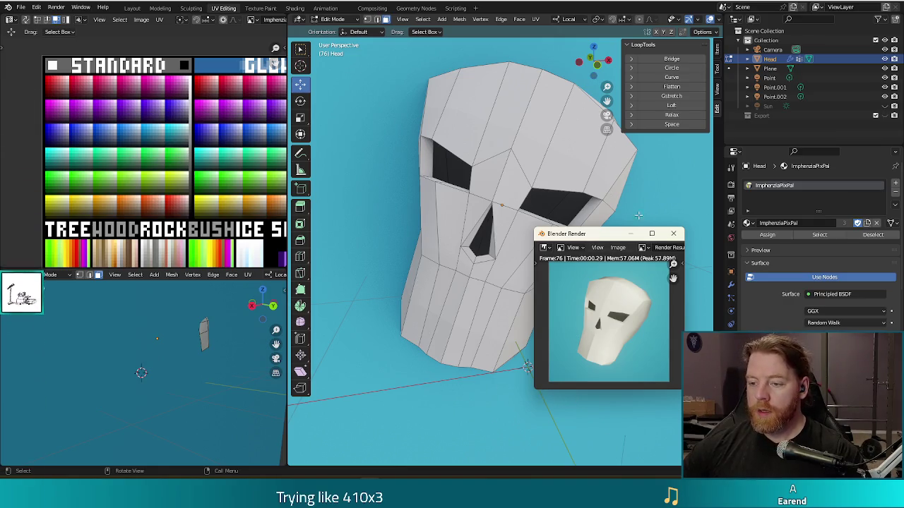
click(673, 233)
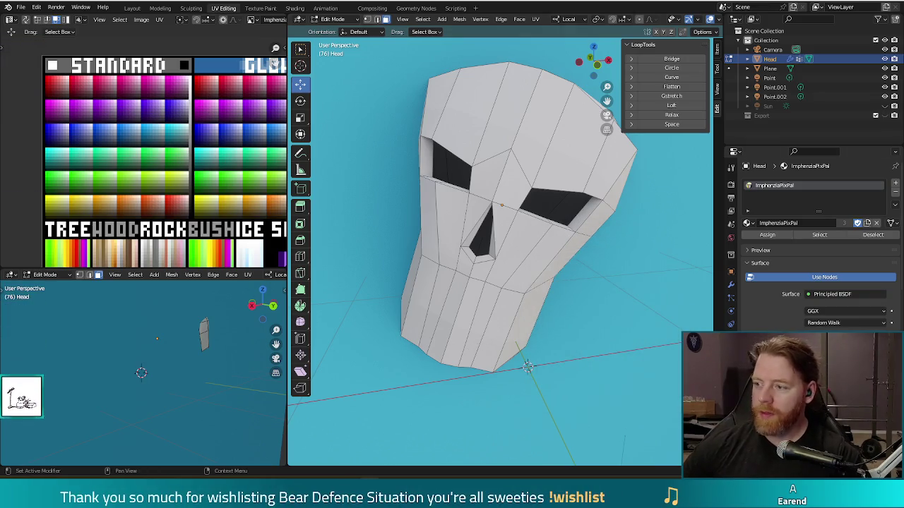
Step: Lower a mirrored cheek vertex beside the nose by about 0.017 m and check a test render
drag(613, 287, 471, 364)
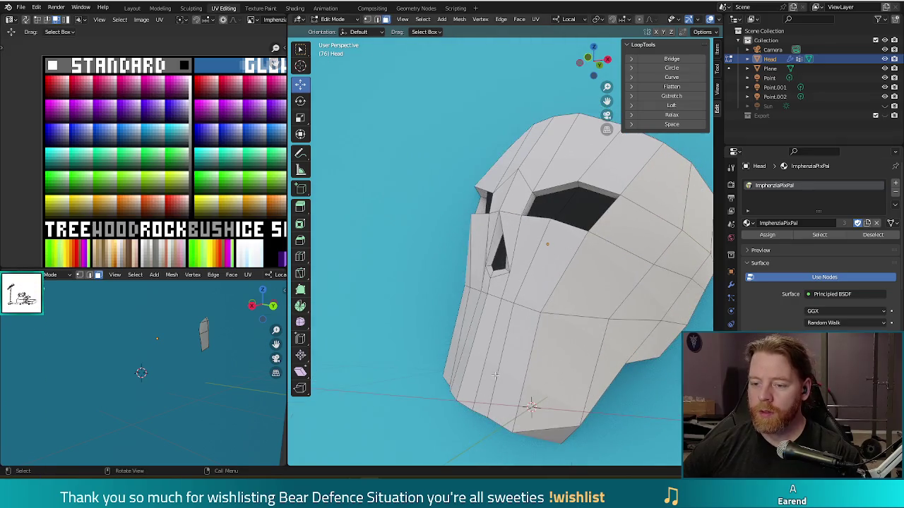
key(2)
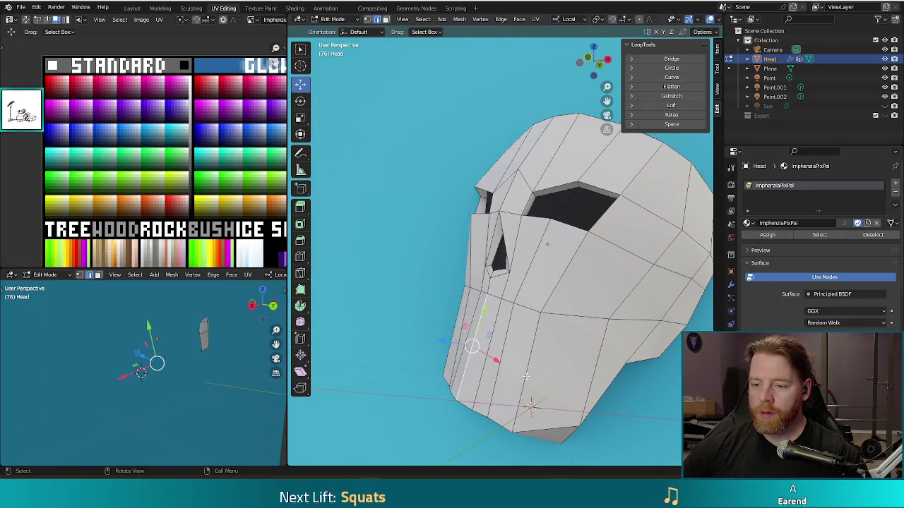
key(1)
click(458, 404)
mouse_move(458, 404)
mouse_down()
mouse_move(491, 398)
mouse_move(448, 342)
mouse_move(508, 242)
mouse_move(459, 286)
mouse_up()
click(497, 262)
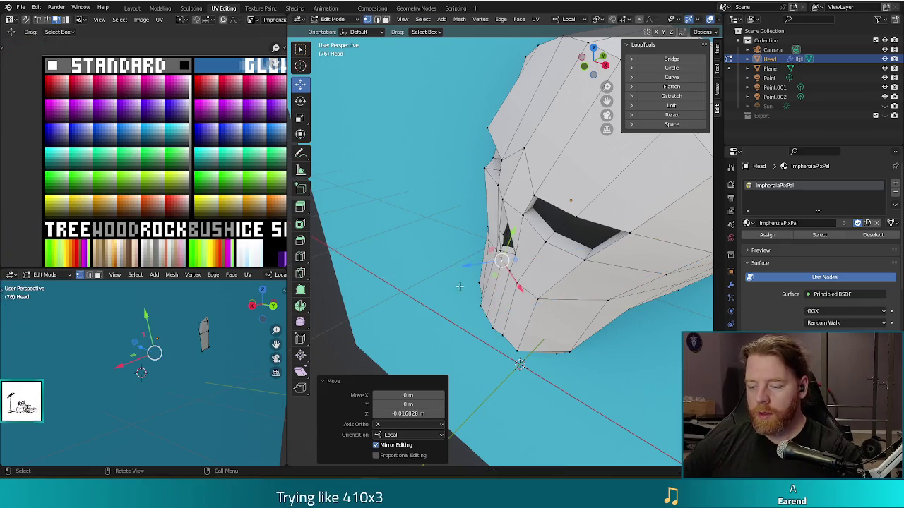
key(F12)
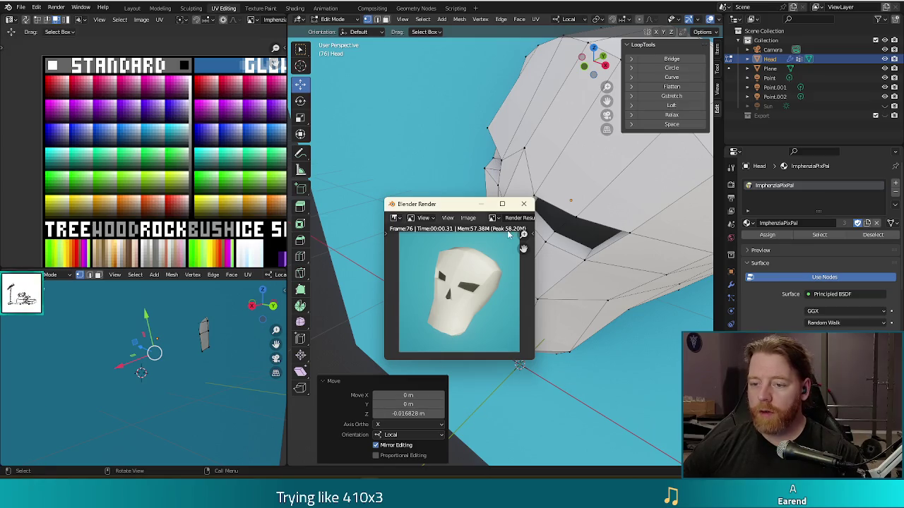
click(523, 204)
drag(528, 321, 519, 305)
key(ctrl+r)
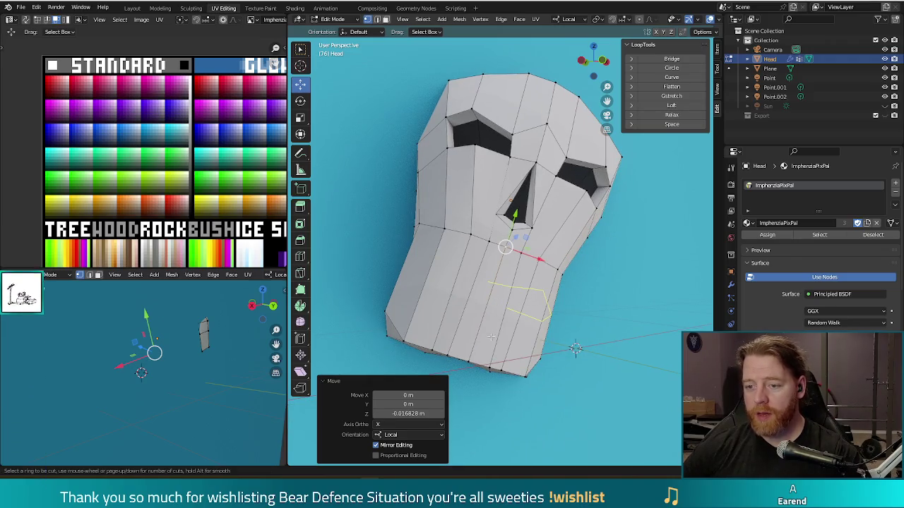
Step: Add two parallel edge loops across the lower jaw, replacing an undone single loop
click(514, 297)
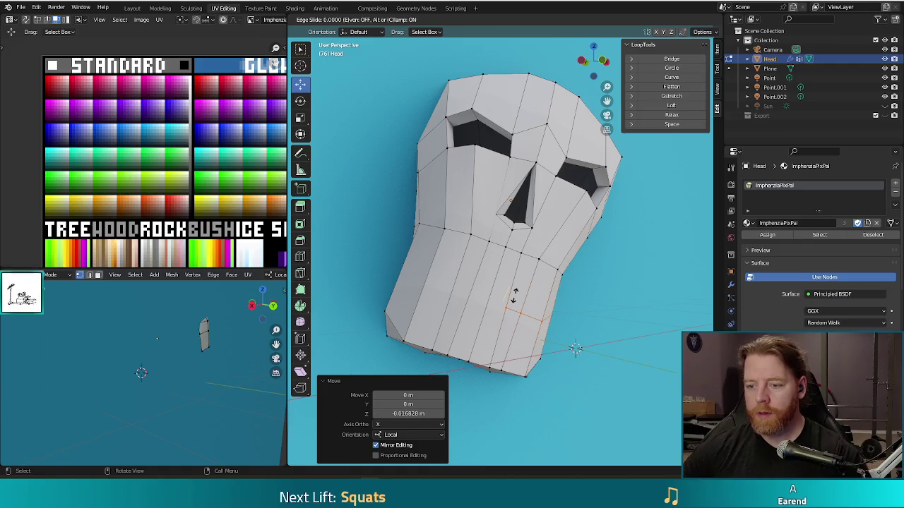
right_click(515, 296)
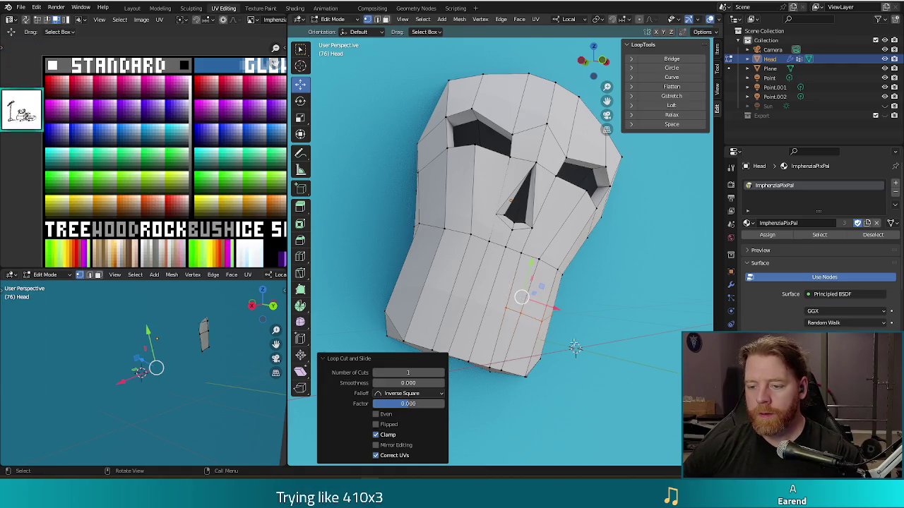
key(ctrl+z)
key(ctrl+r)
scroll(536, 319, up, 2)
click(529, 320)
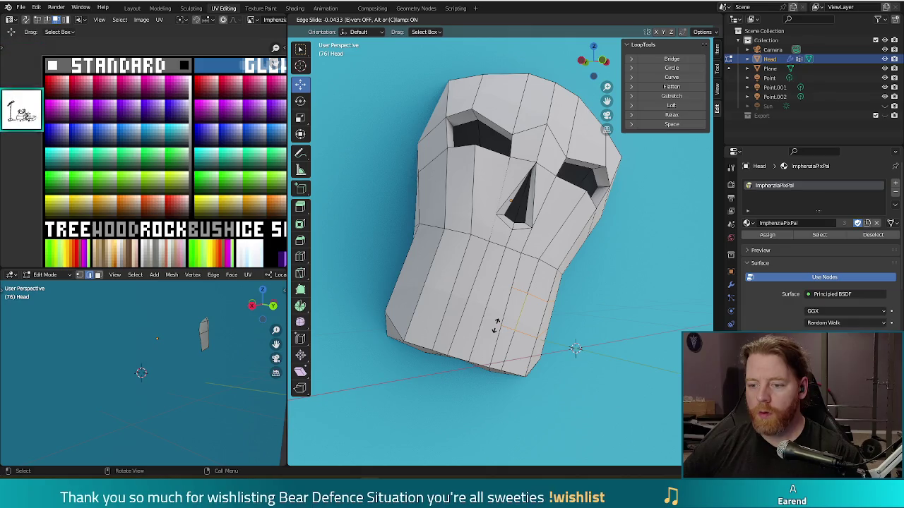
right_click(496, 326)
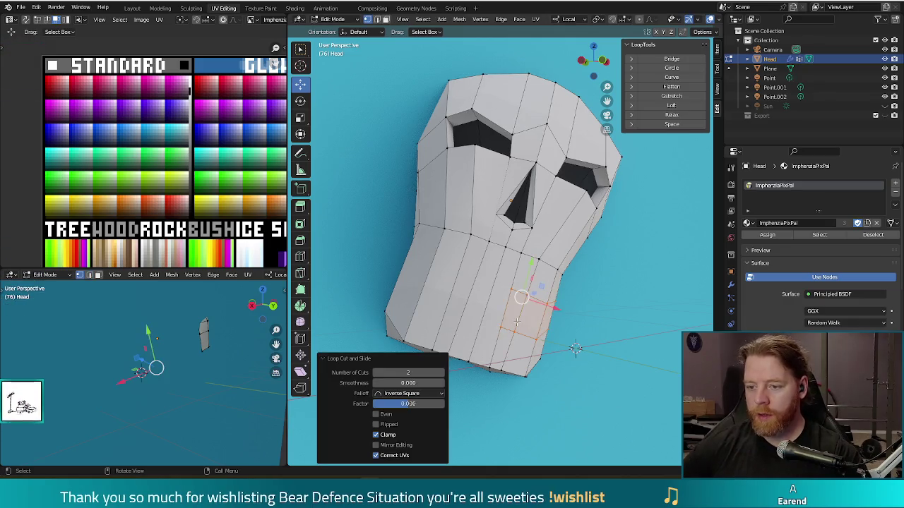
Step: Frame a jaw loop, add another edge loop, and slide it into place
alt+click(523, 316)
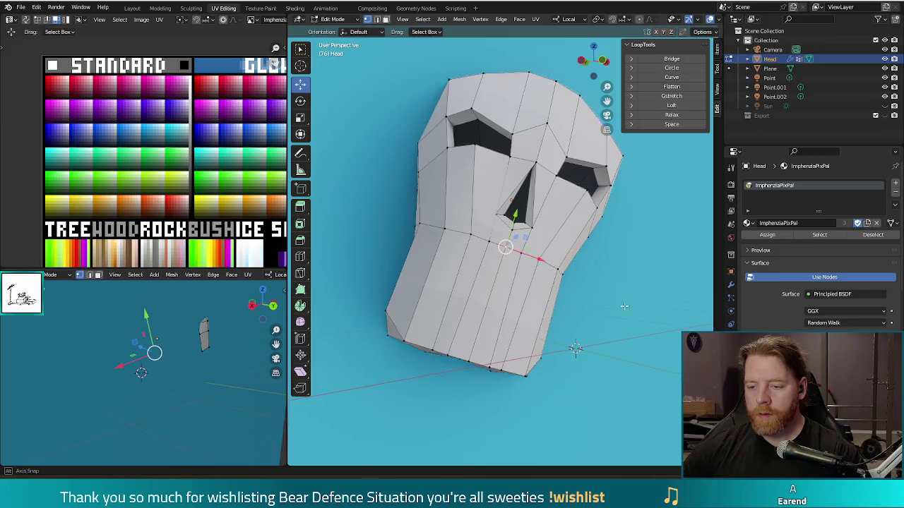
key(KP_Decimal)
key(ctrl+r)
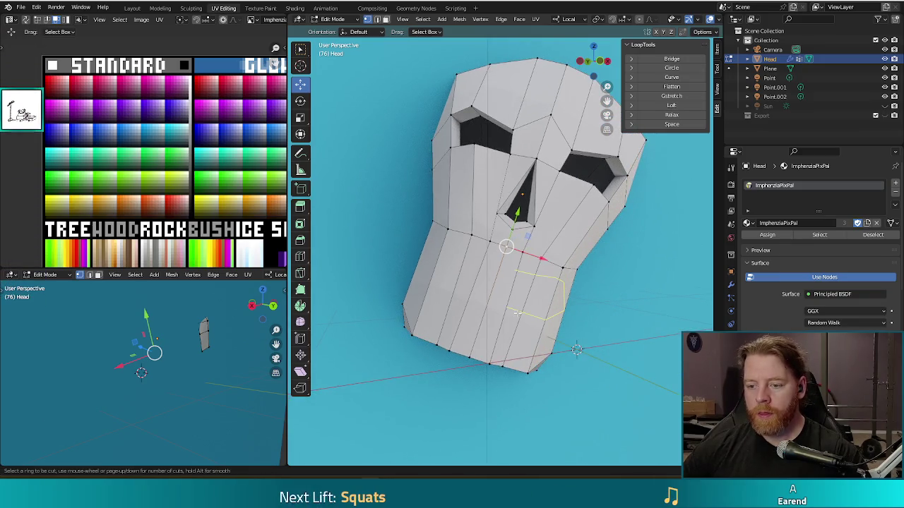
click(518, 313)
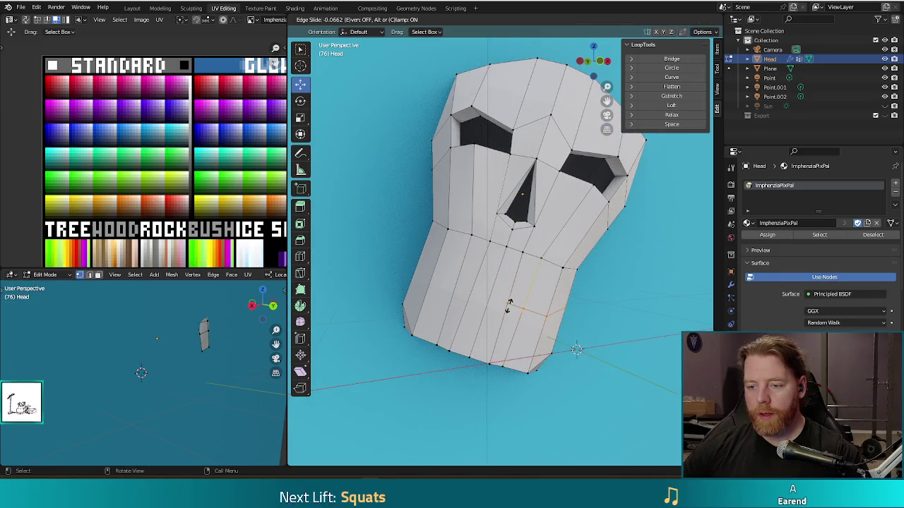
right_click(508, 308)
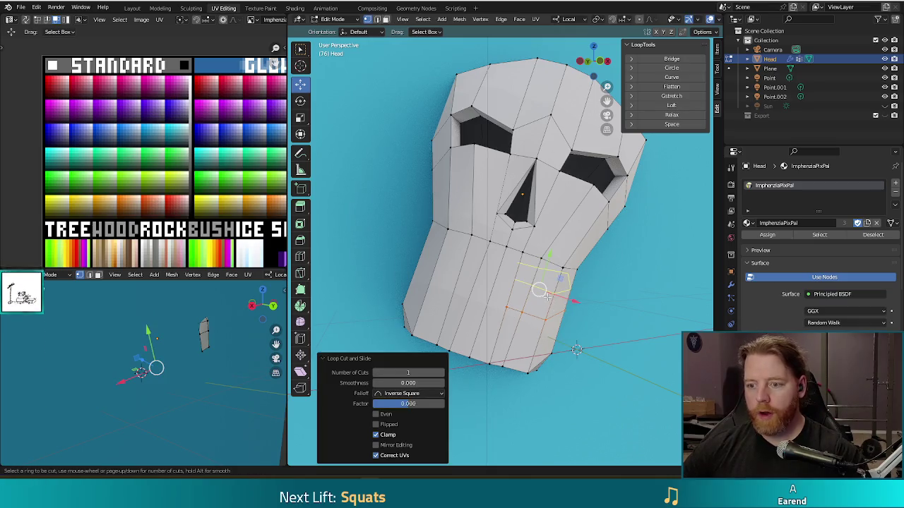
key(g)
key(g)
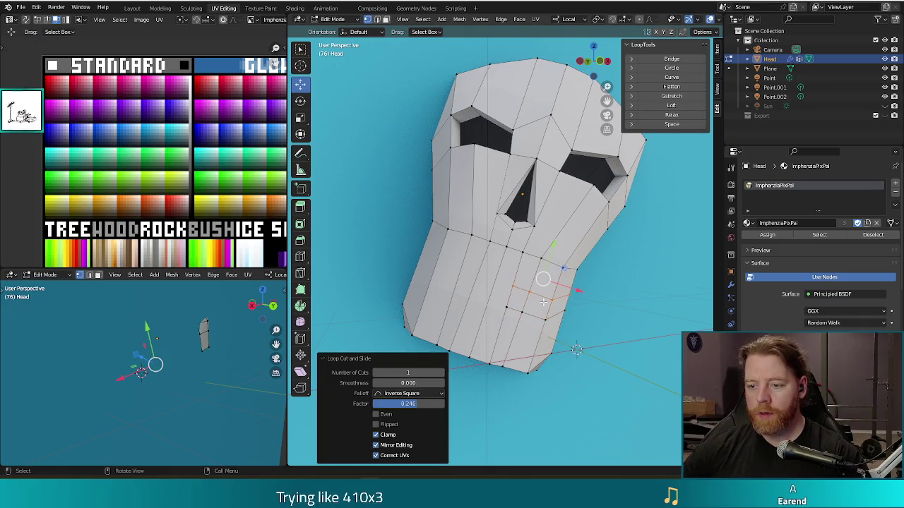
click(540, 330)
key(g)
key(g)
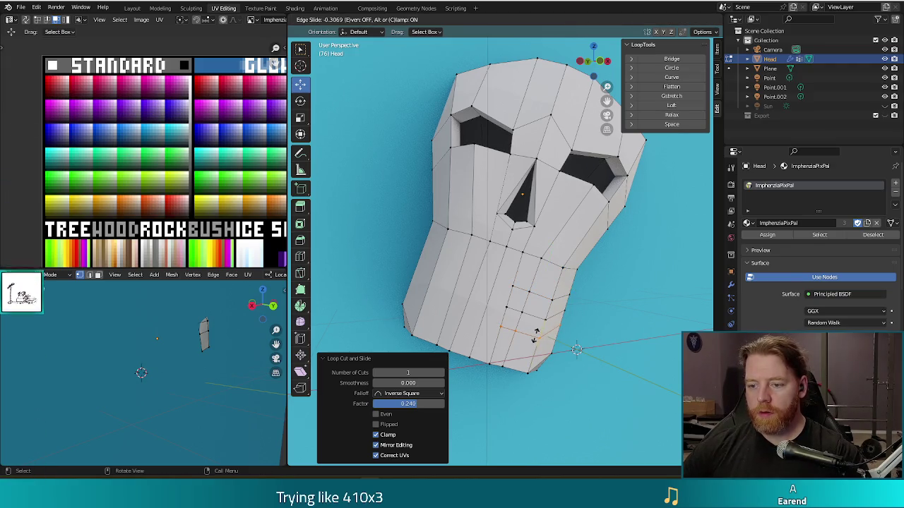
click(536, 335)
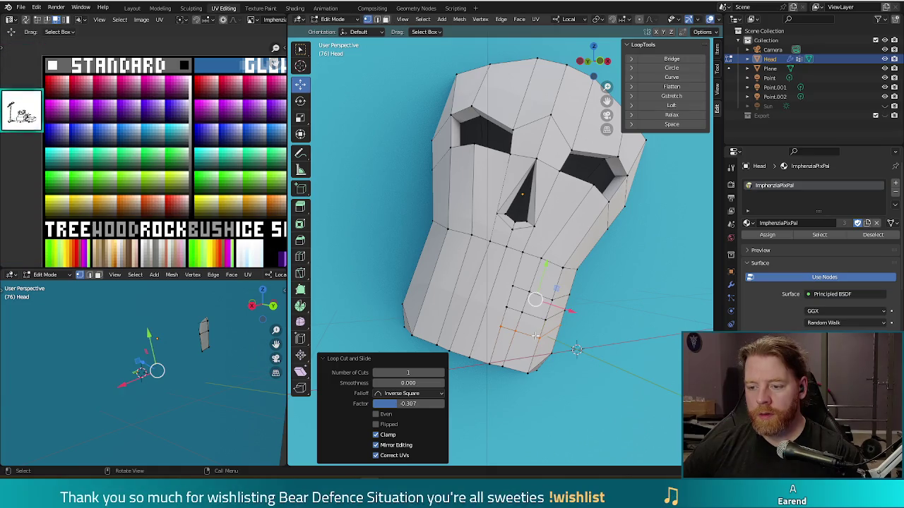
Step: Add an edge loop on the jaw's left side and slide it into position
key(ctrl+r)
click(433, 283)
right_click(433, 283)
key(g)
key(g)
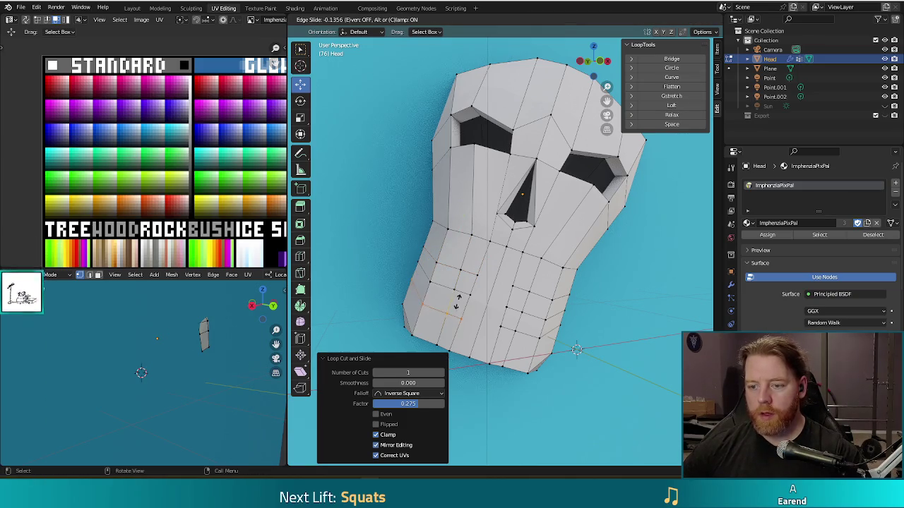
click(458, 303)
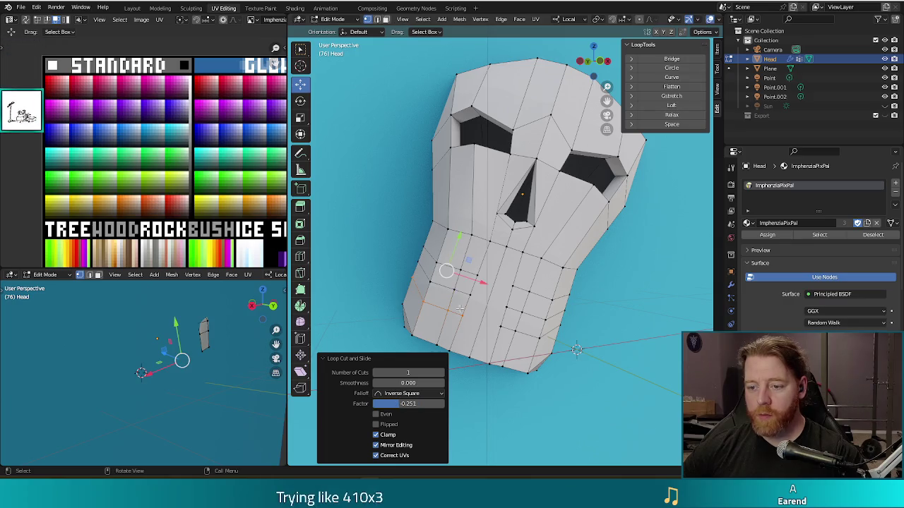
Step: Knife-cut two extra edges between jaw vertices, then select the first tooth face
key(k)
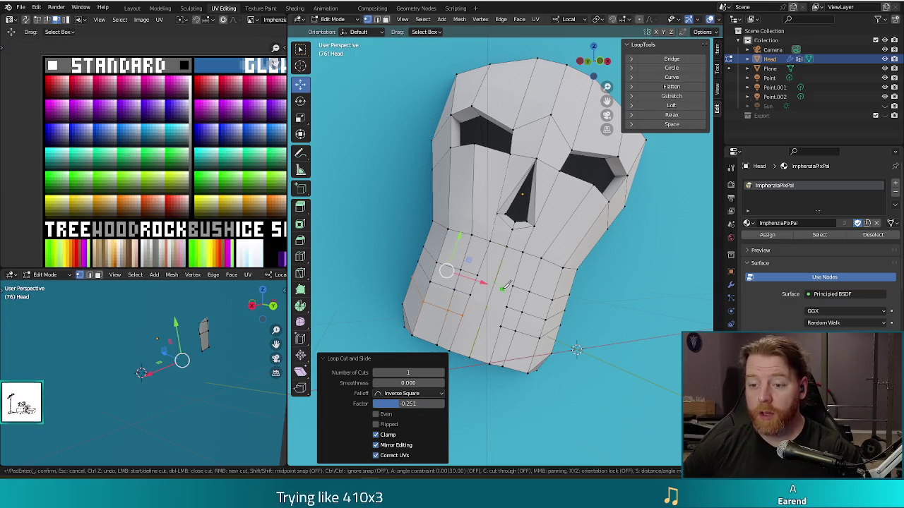
click(480, 275)
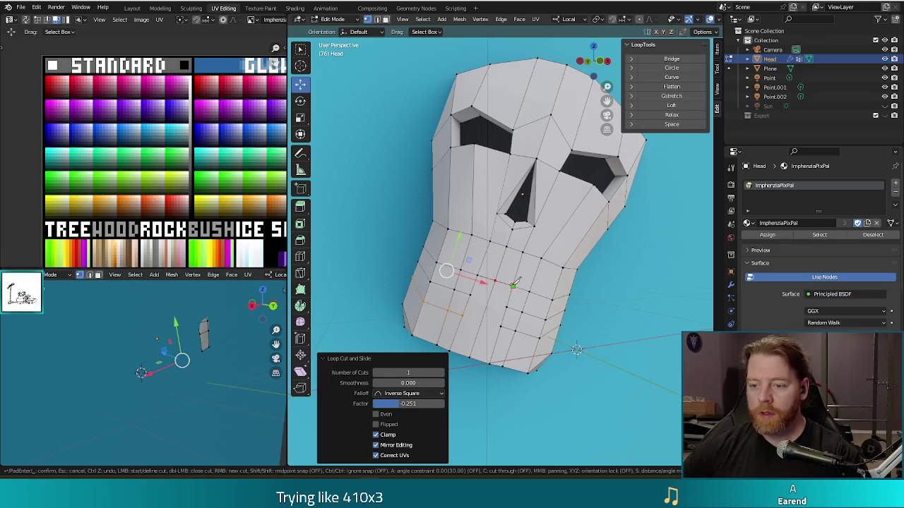
key(Return)
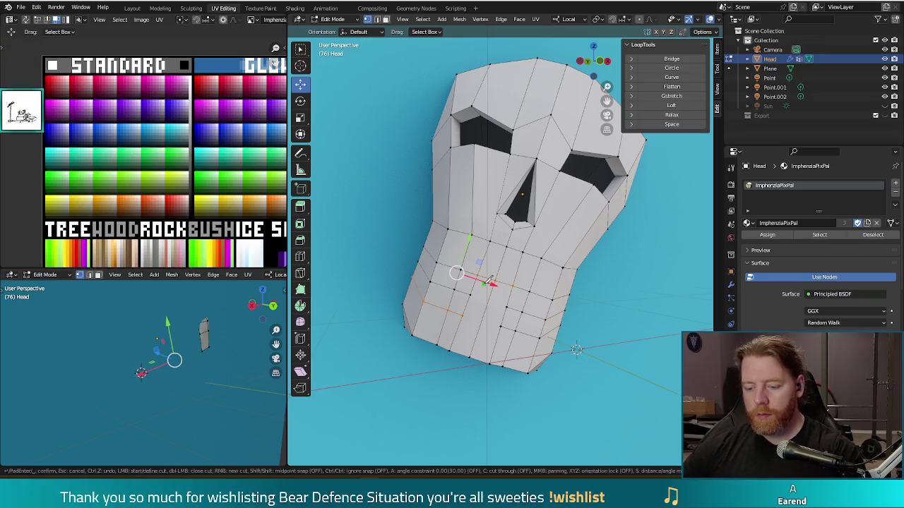
click(472, 293)
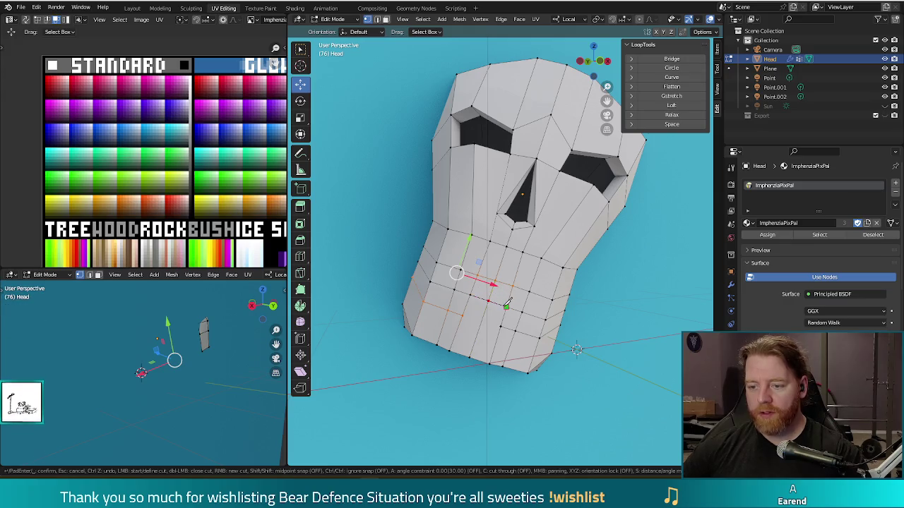
click(463, 315)
key(Return)
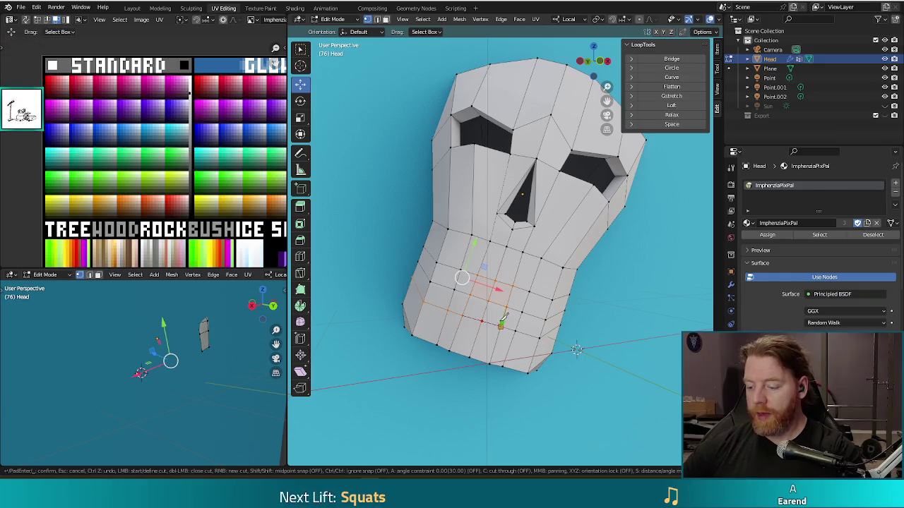
key(alt+a)
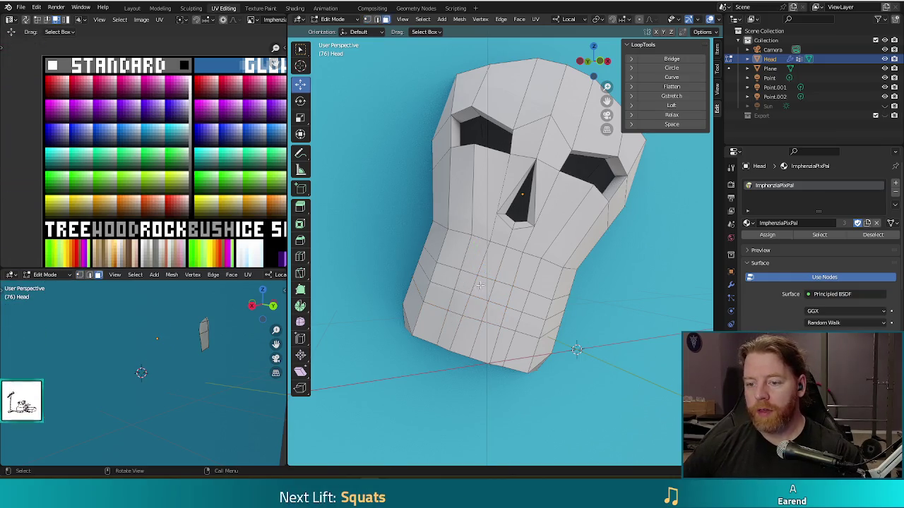
click(465, 284)
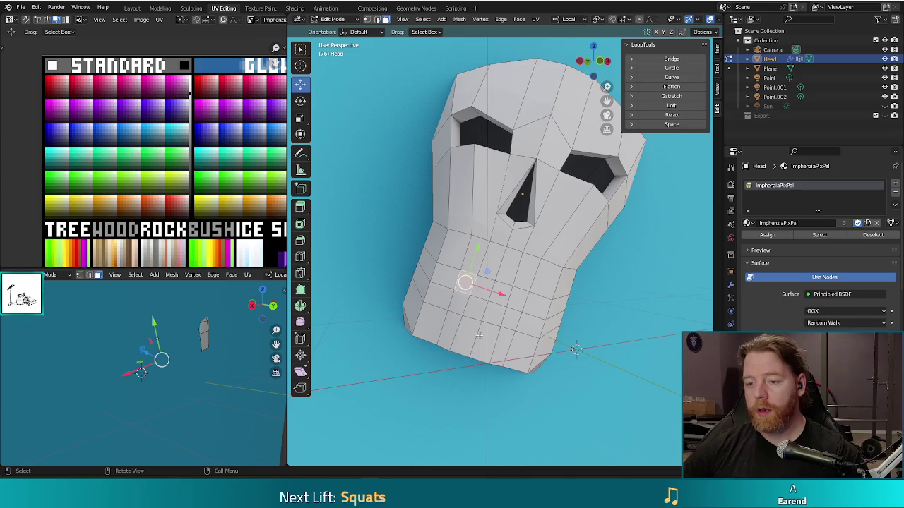
Step: Move the two selected tooth faces' UVs onto the gold palette swatch and render a preview
shift+click(510, 322)
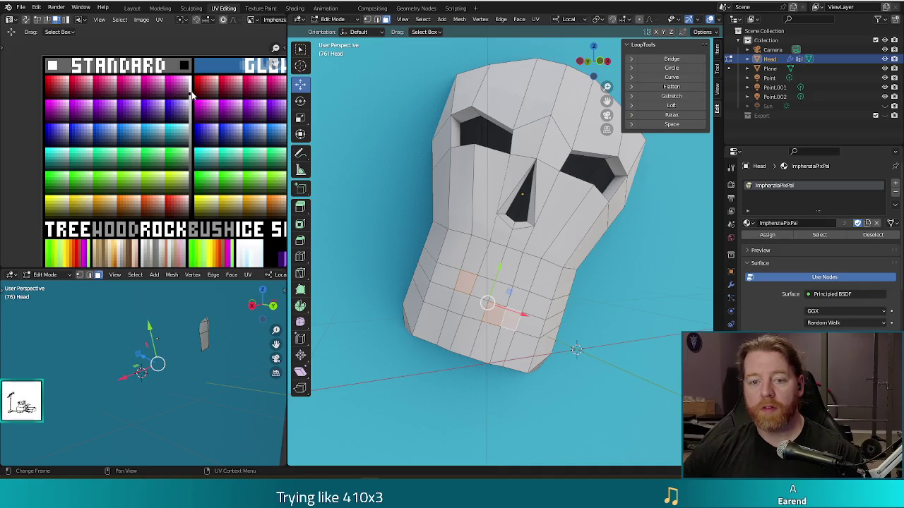
scroll(177, 85, down, 2)
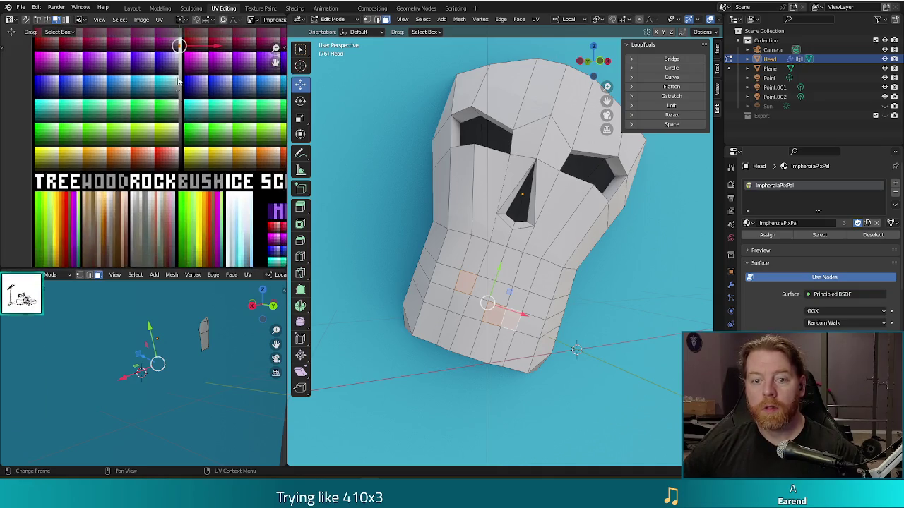
scroll(177, 77, down, 5)
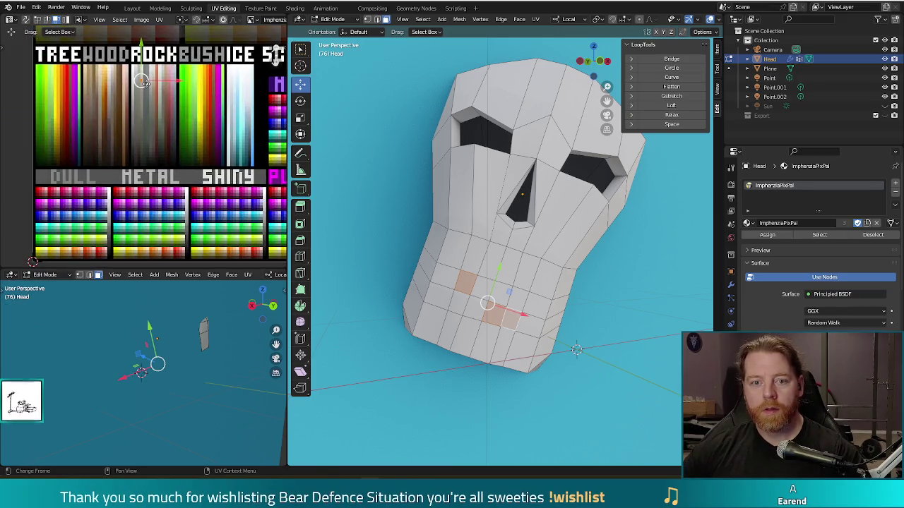
key(g)
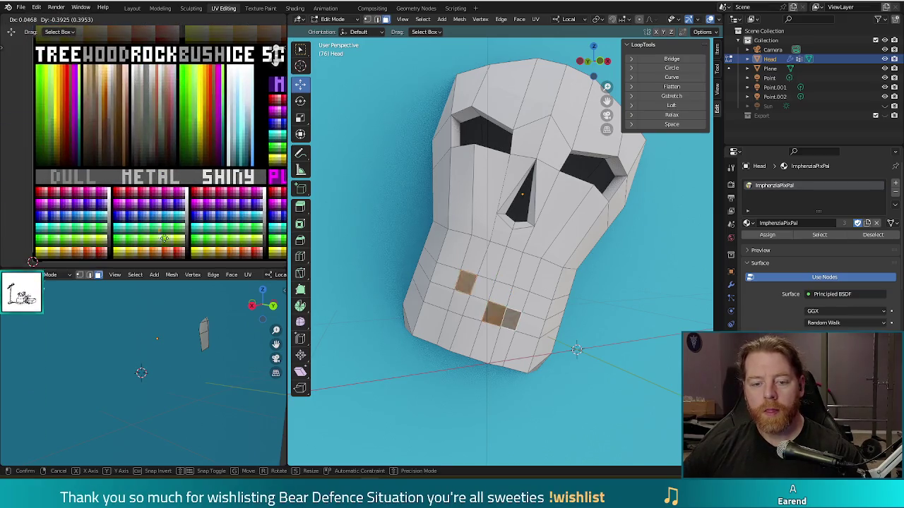
click(145, 256)
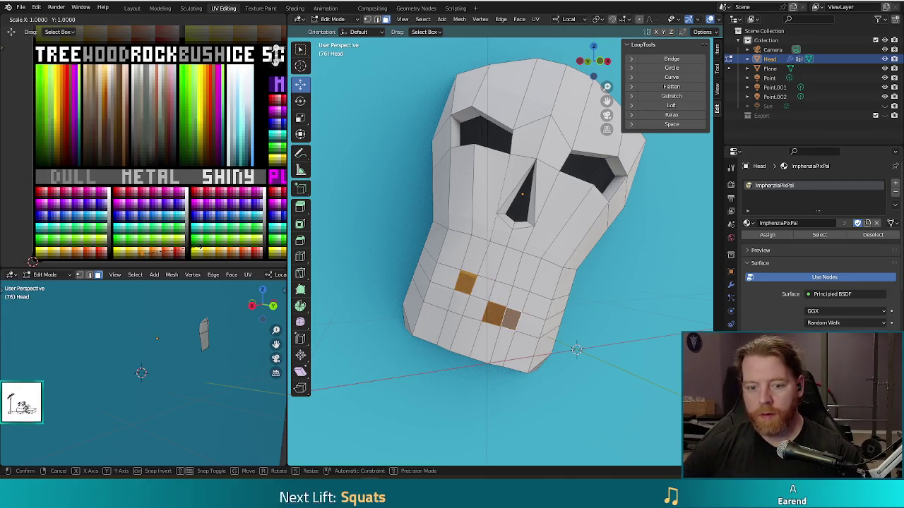
scroll(197, 251, up, 5)
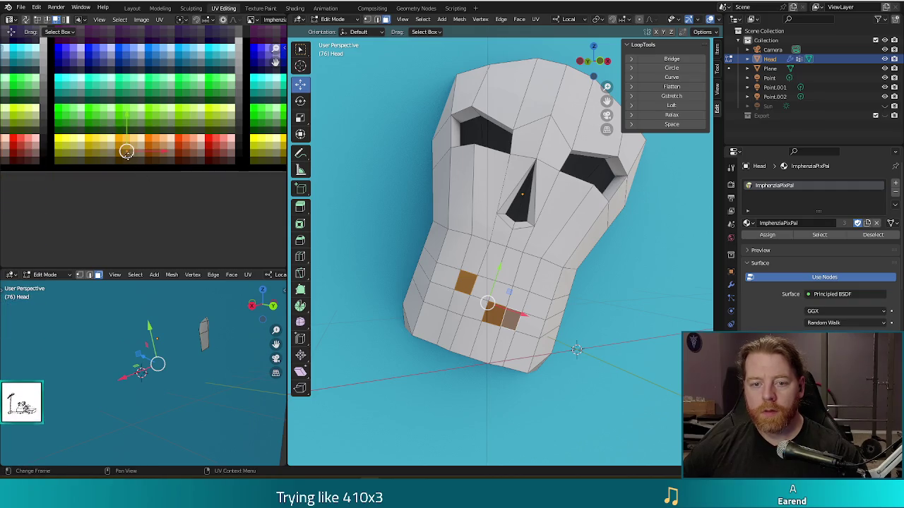
key(g)
click(126, 138)
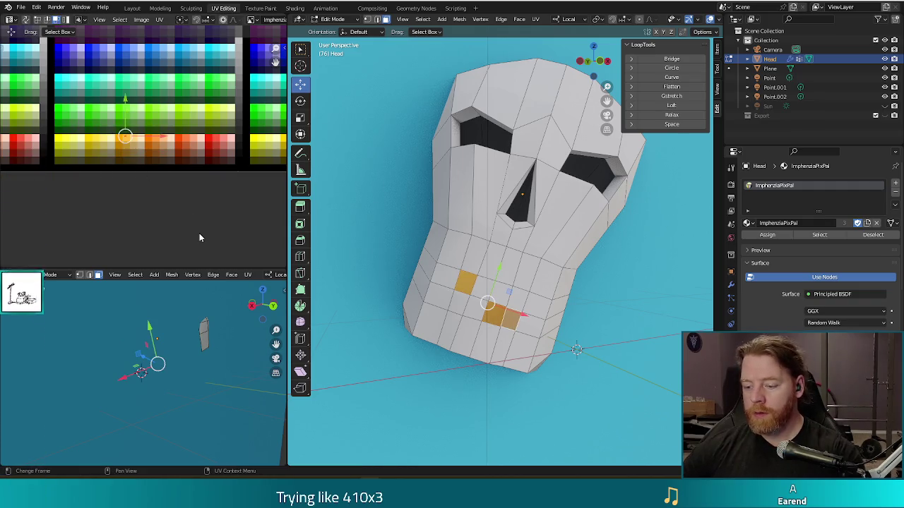
key(F12)
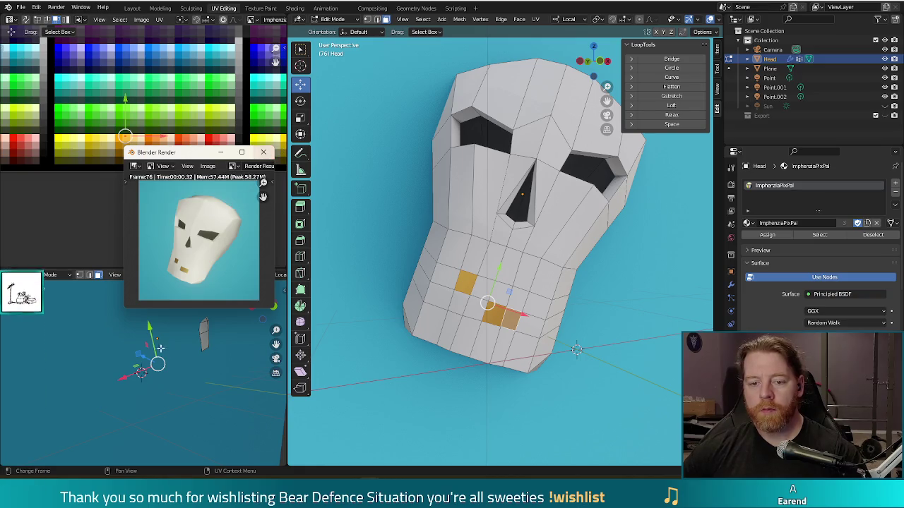
click(261, 153)
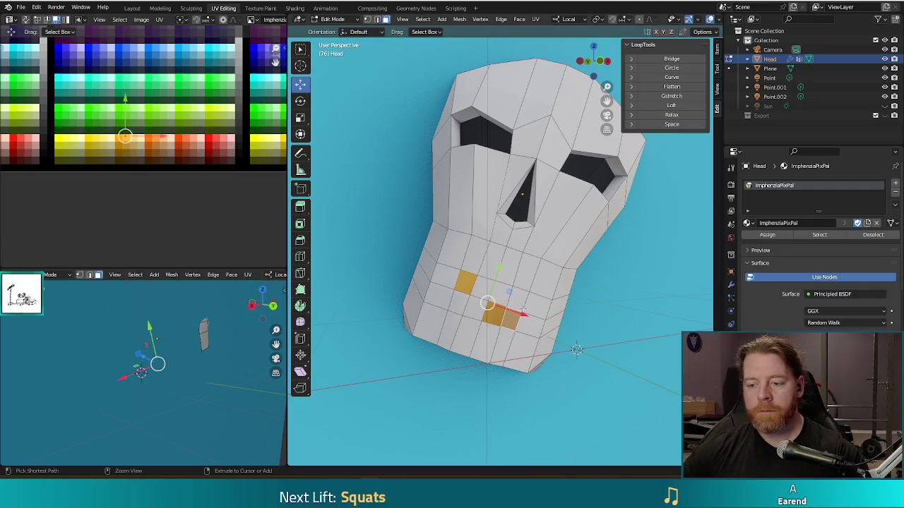
Step: Deselect the gold tooth faces and select two different jaw faces instead
click(584, 324)
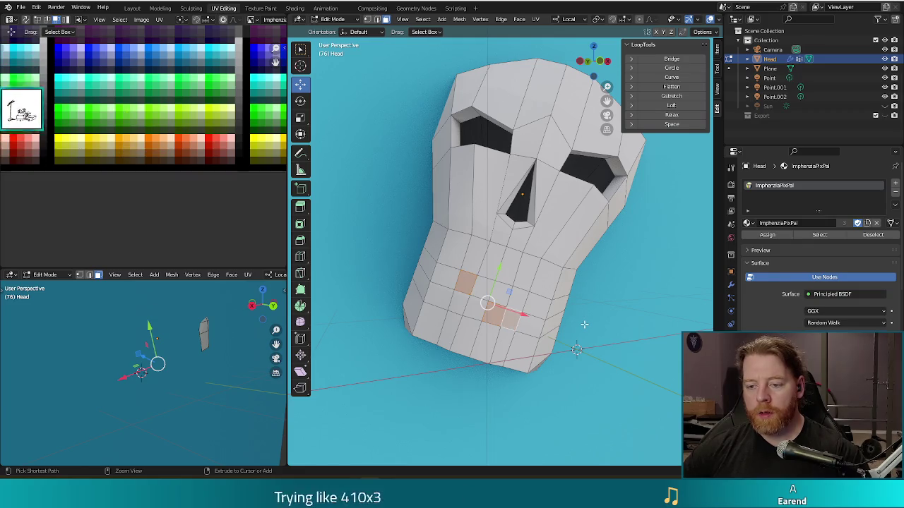
shift+click(530, 304)
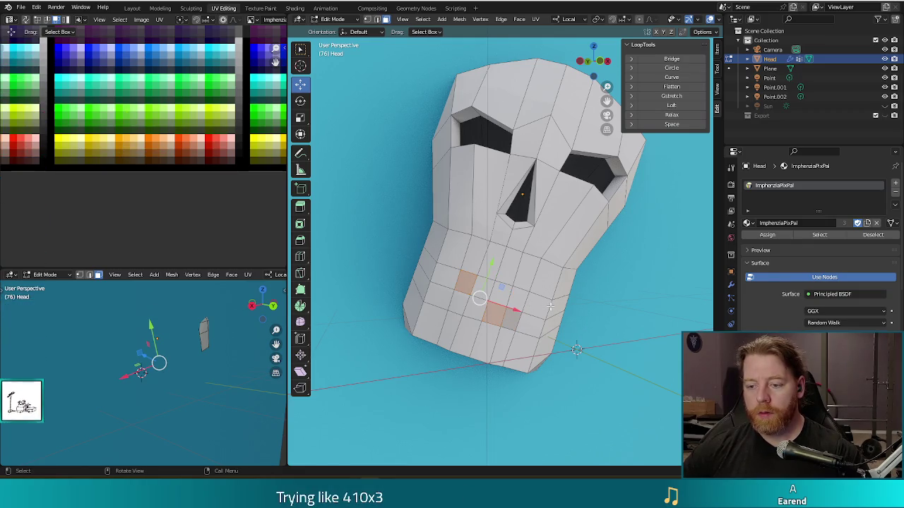
shift+click(526, 303)
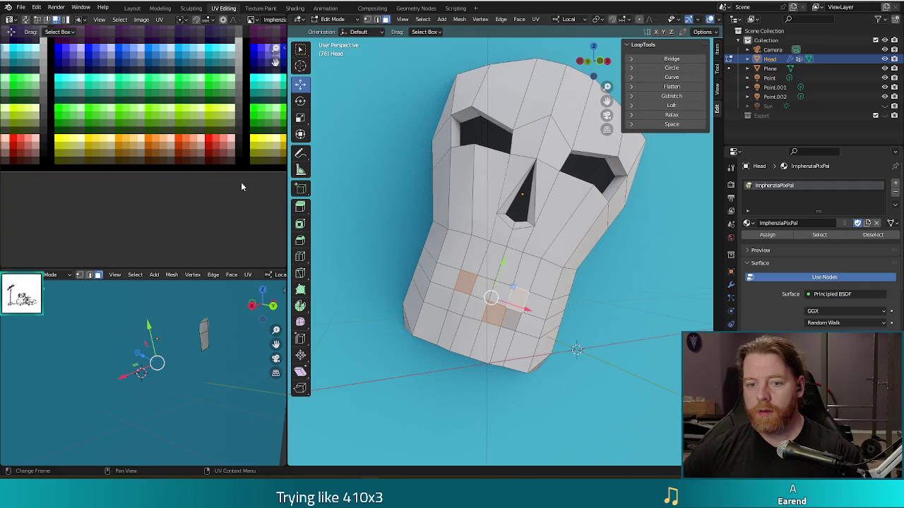
scroll(169, 166, down, 3)
scroll(168, 166, down, 3)
scroll(170, 144, up, 4)
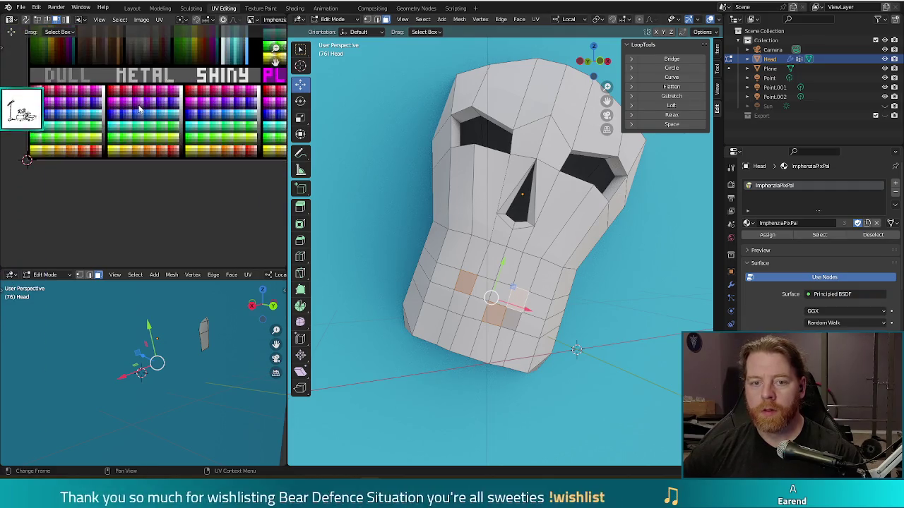
scroll(174, 123, up, 3)
Step: Flatten the new tooth faces' UVs onto another palette colour and check a test render
key(s)
key(x)
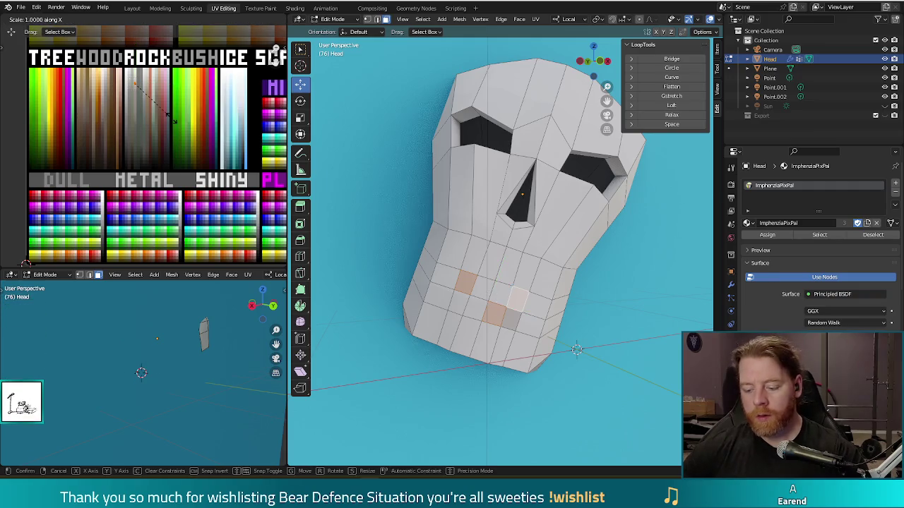
key(Return)
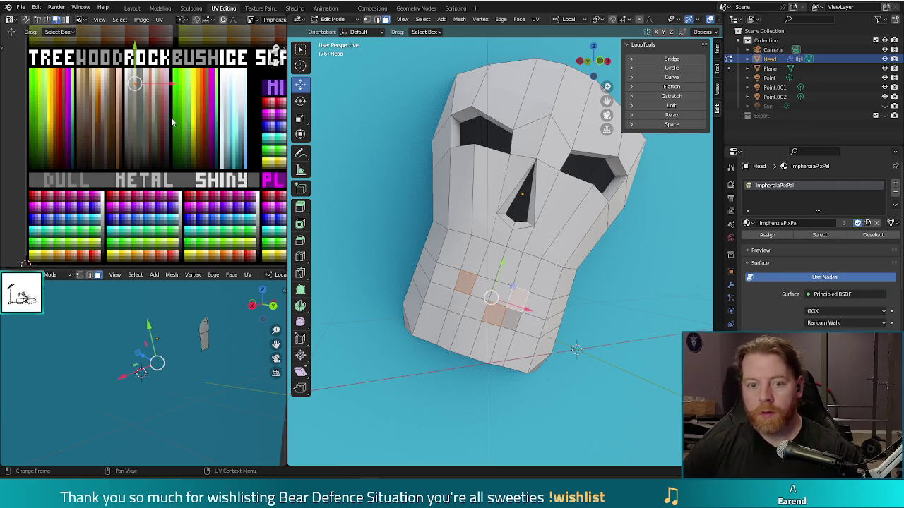
key(g)
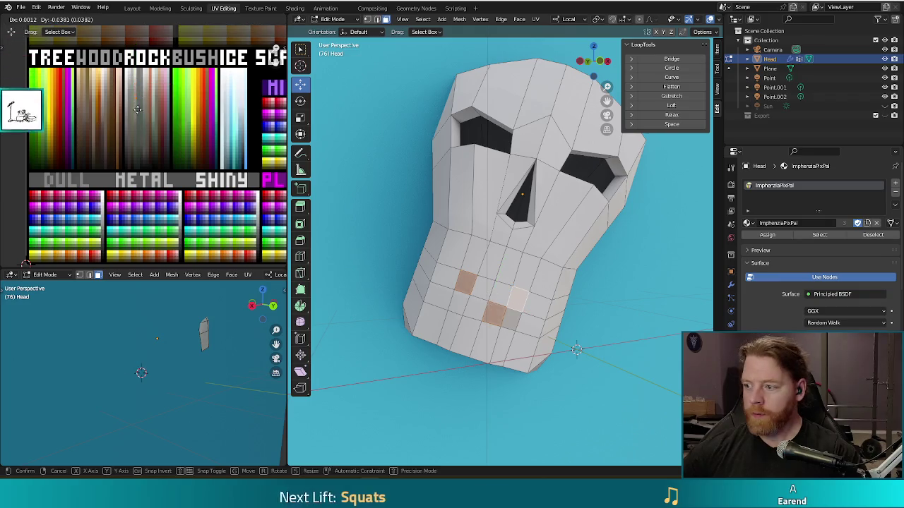
click(134, 261)
scroll(190, 212, up, 5)
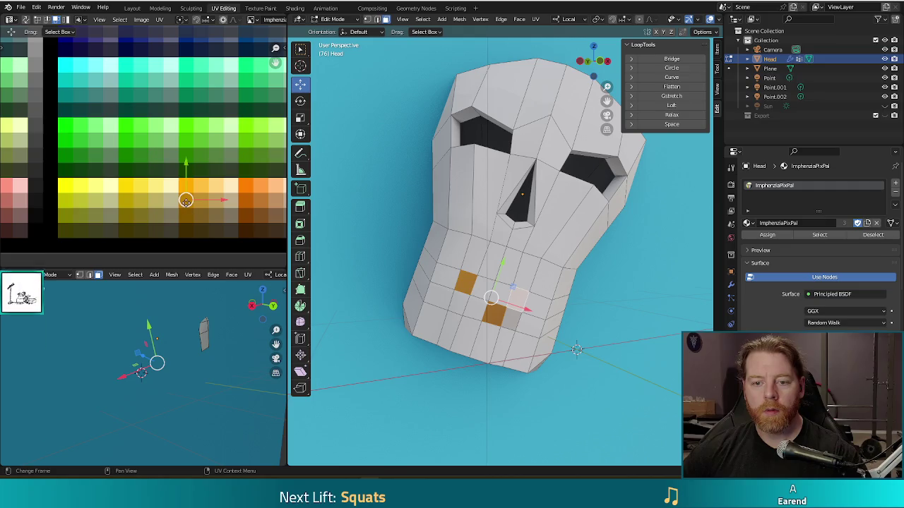
key(F12)
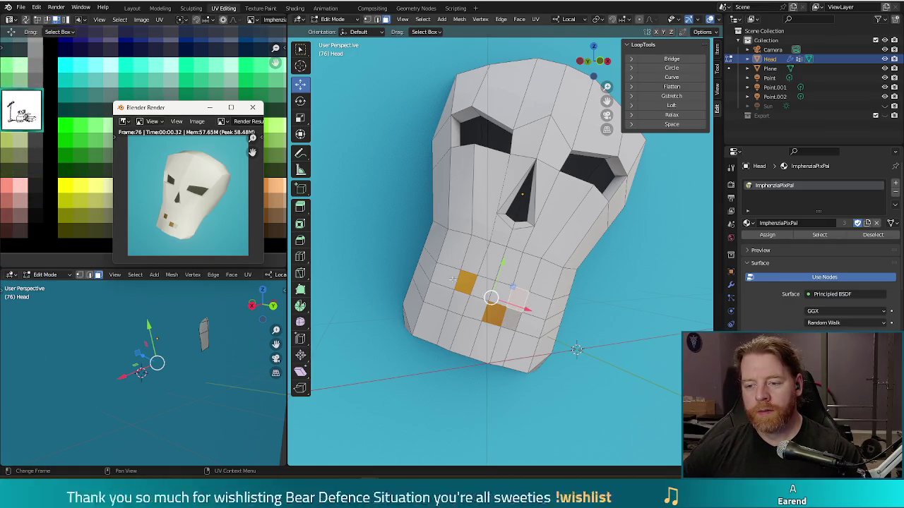
click(252, 107)
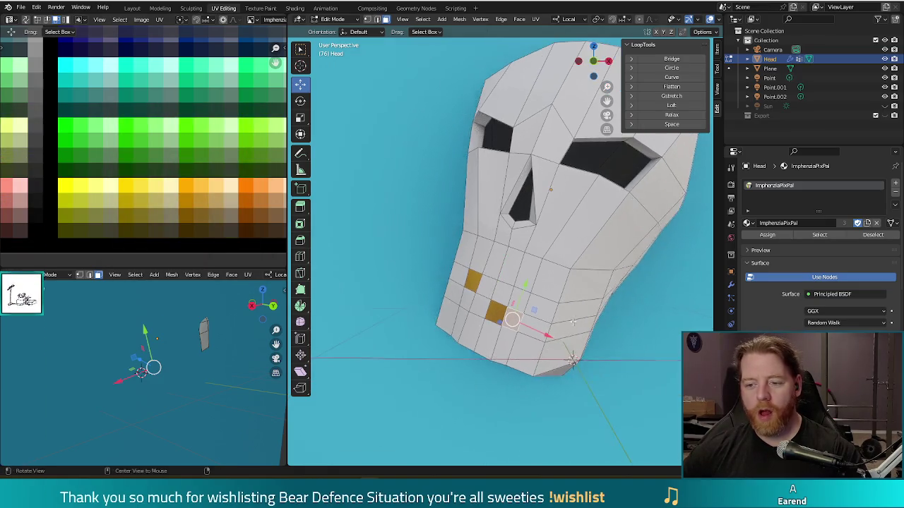
Step: Move the chin faces' UVs onto a gold palette swatch and check it in a test render
scroll(559, 312, down, 5)
scroll(559, 313, down, 3)
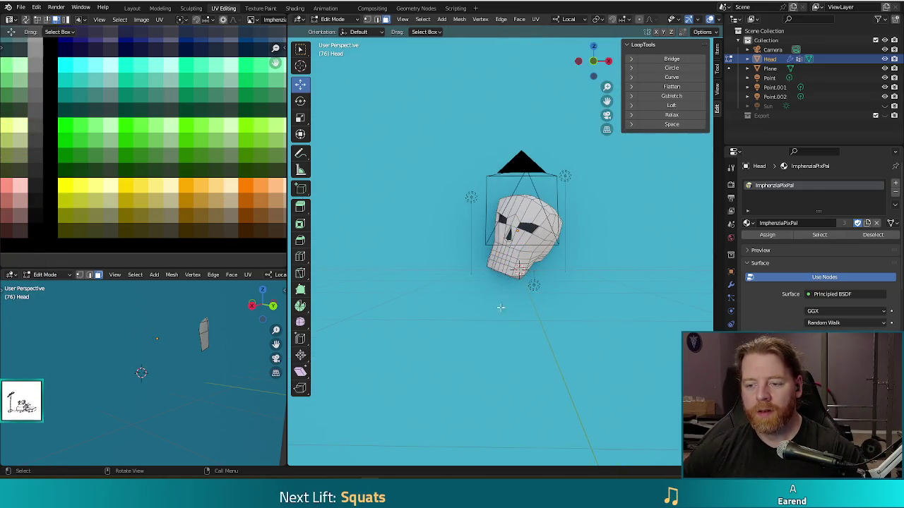
scroll(504, 313, up, 3)
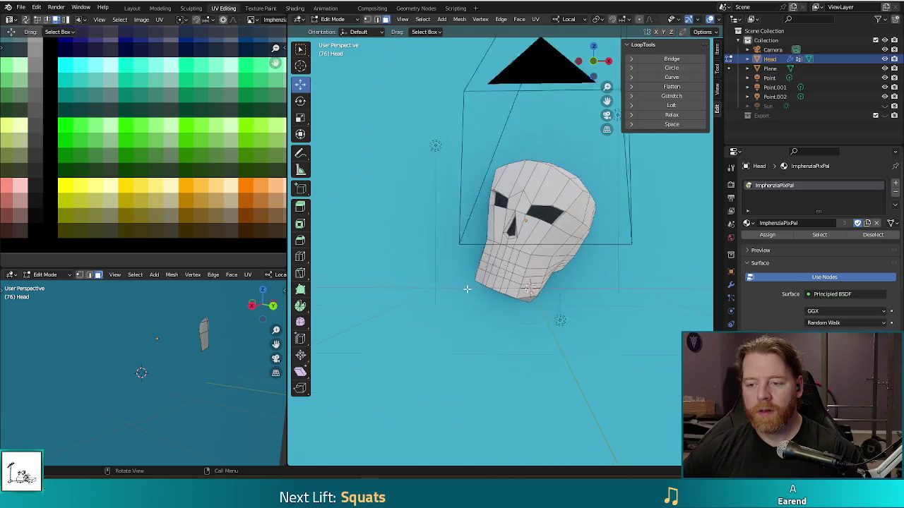
click(524, 295)
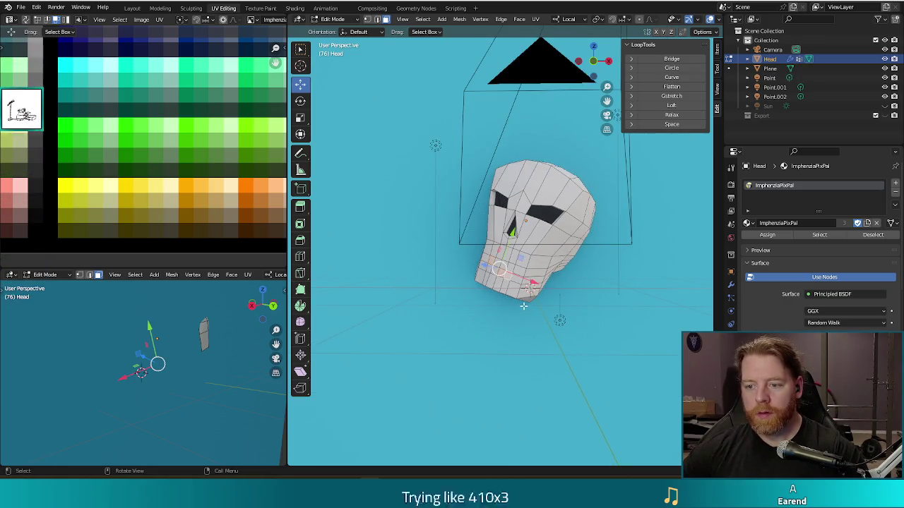
scroll(550, 319, up, 2)
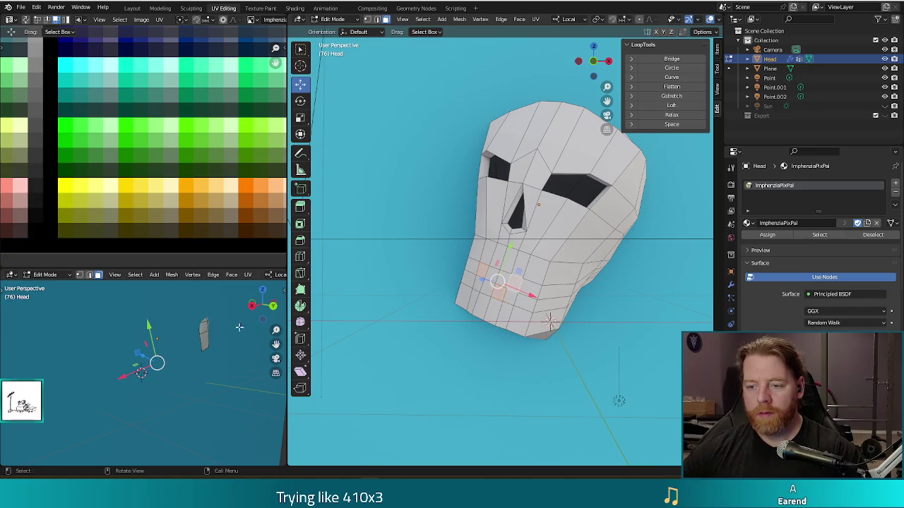
scroll(110, 181, down, 2)
scroll(110, 180, down, 5)
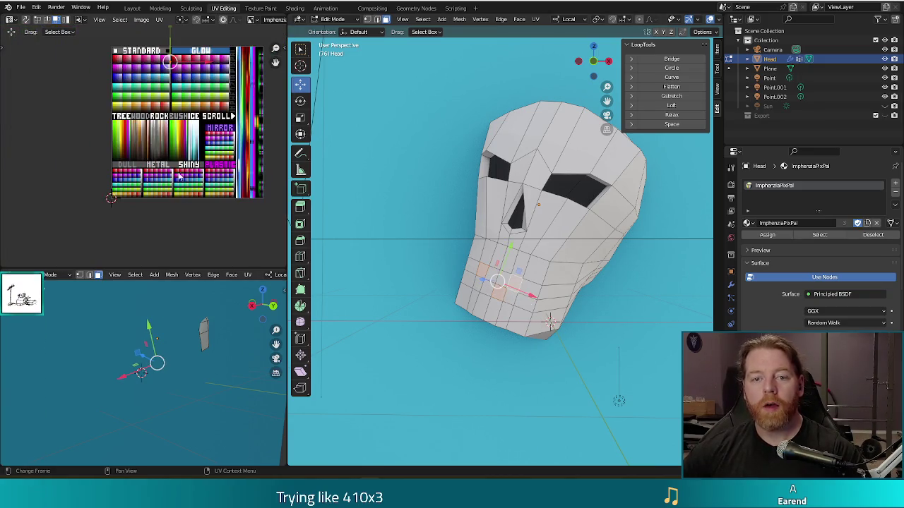
drag(176, 77, 168, 94)
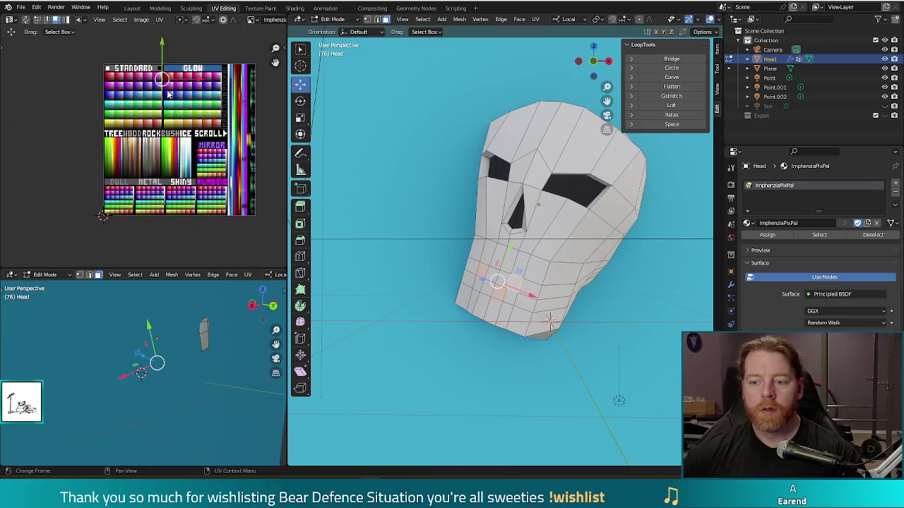
key(g)
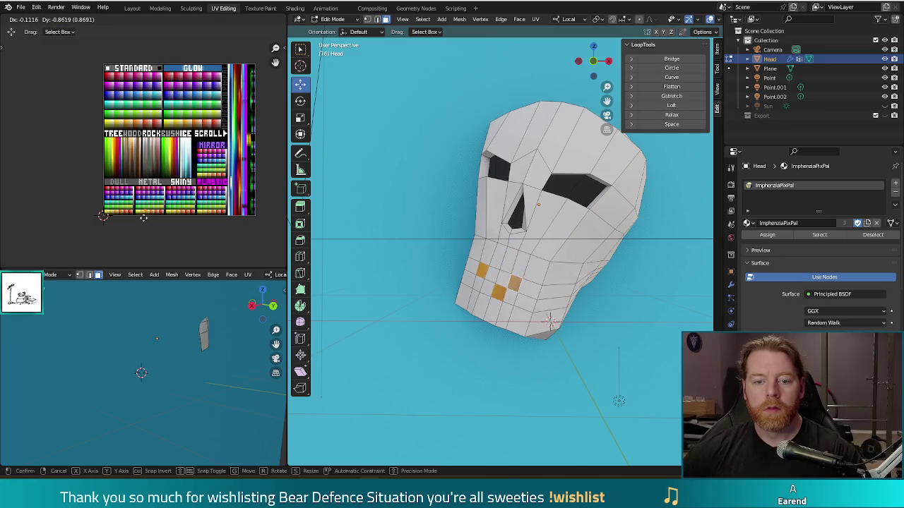
click(145, 219)
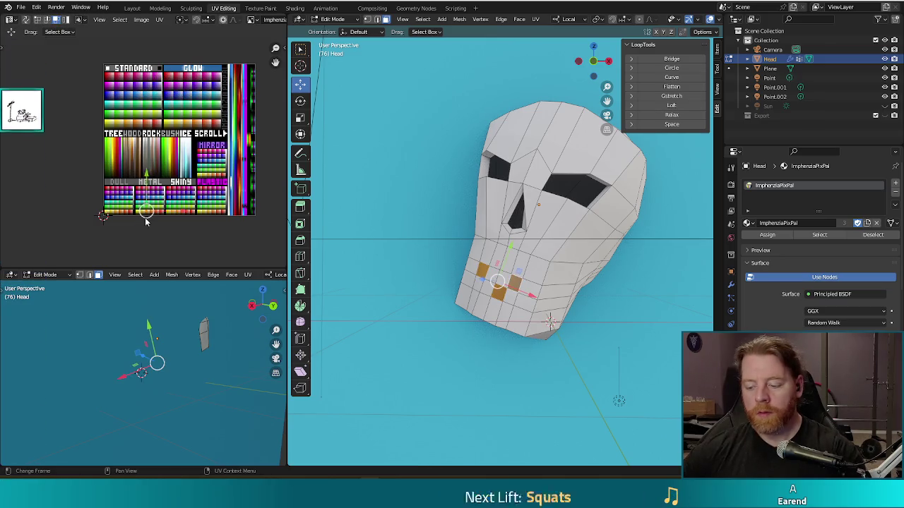
key(F12)
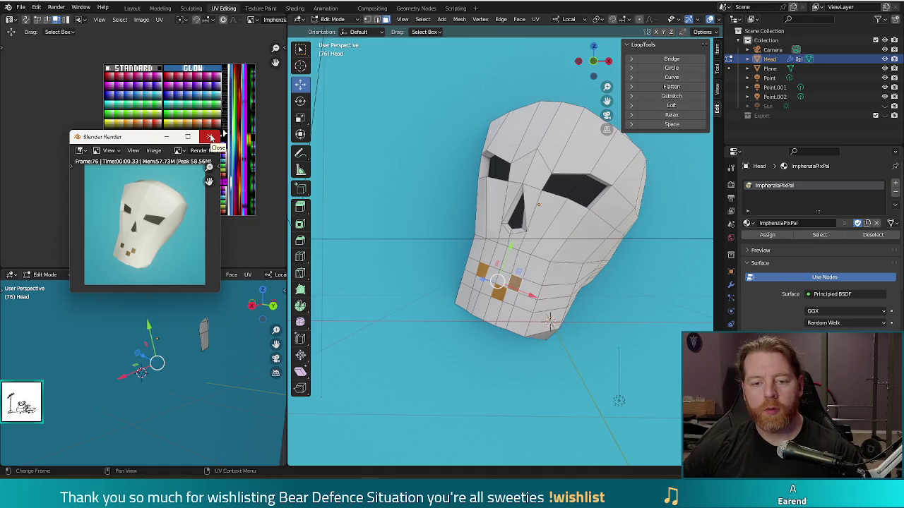
click(210, 137)
Step: Select the faces across the whole jaw row from a front view
scroll(437, 263, down, 5)
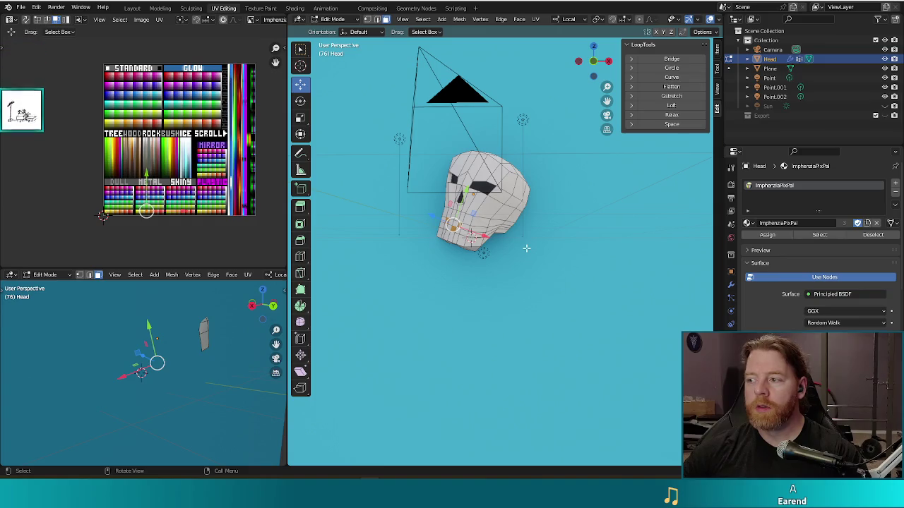
scroll(457, 273, up, 6)
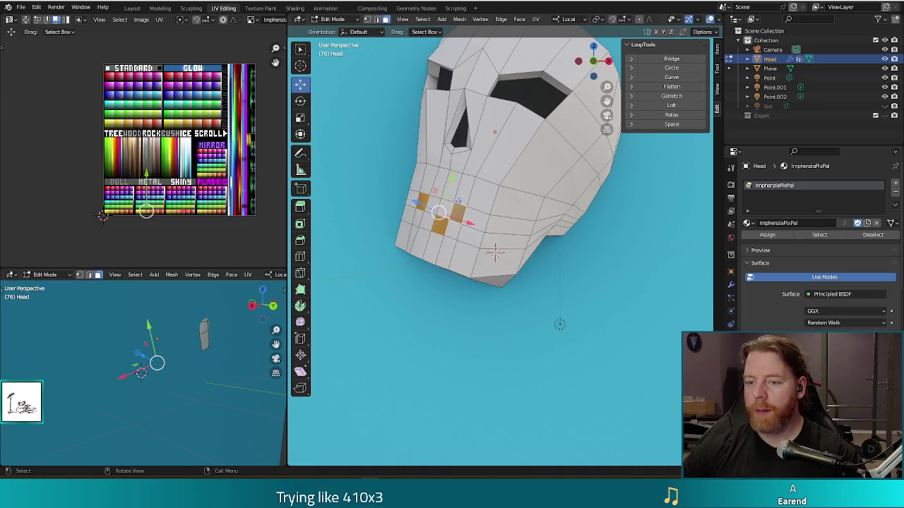
drag(495, 253, 518, 256)
shift+click(405, 210)
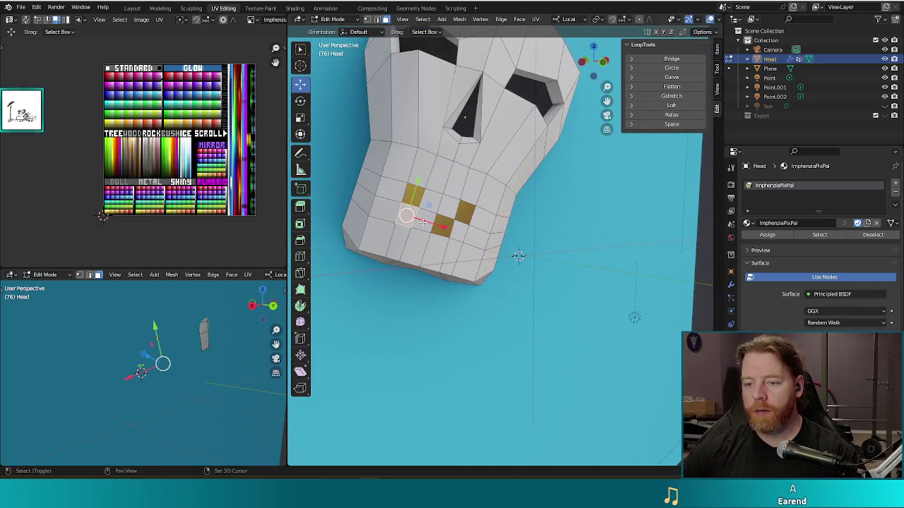
ctrl+click(481, 220)
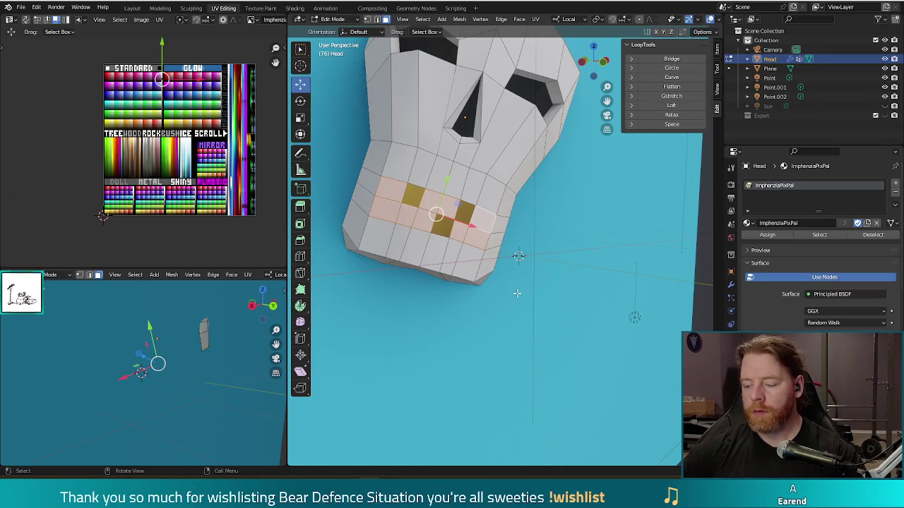
Step: Delete the selected jaw row faces to open the mouth and render a check
key(x)
click(477, 318)
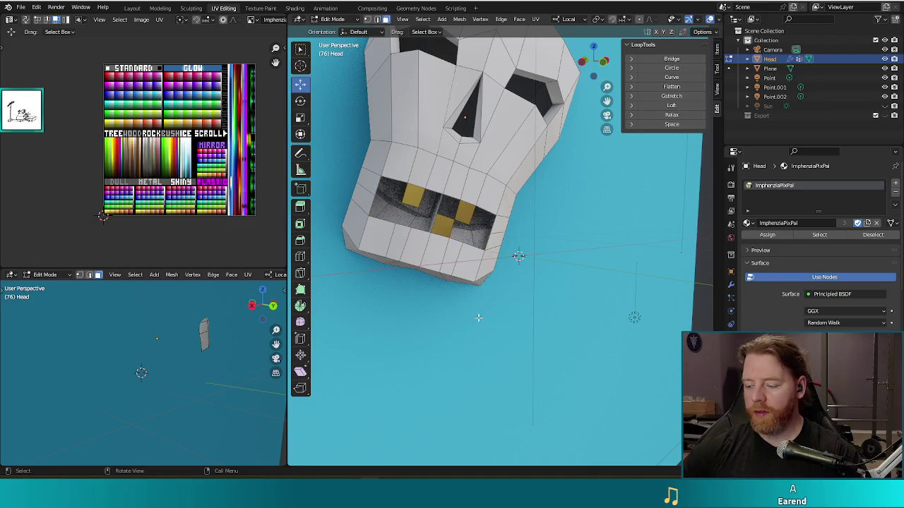
key(F12)
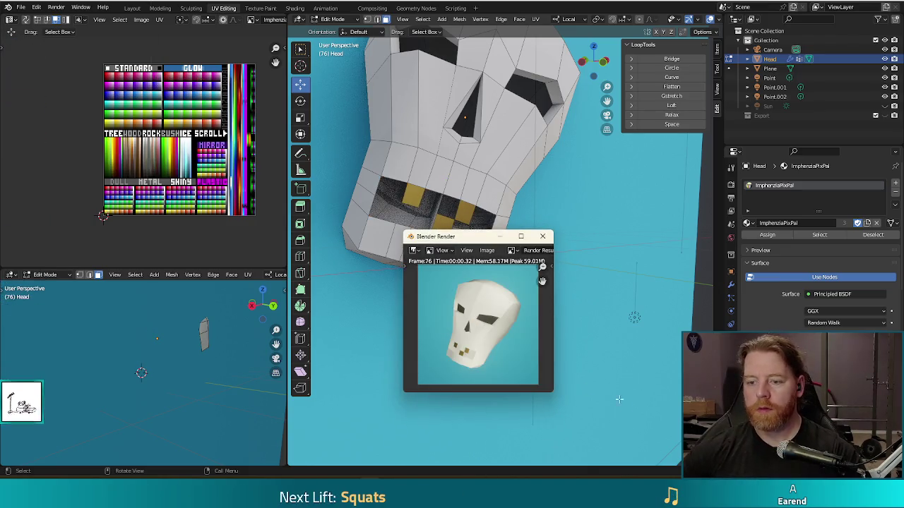
click(502, 237)
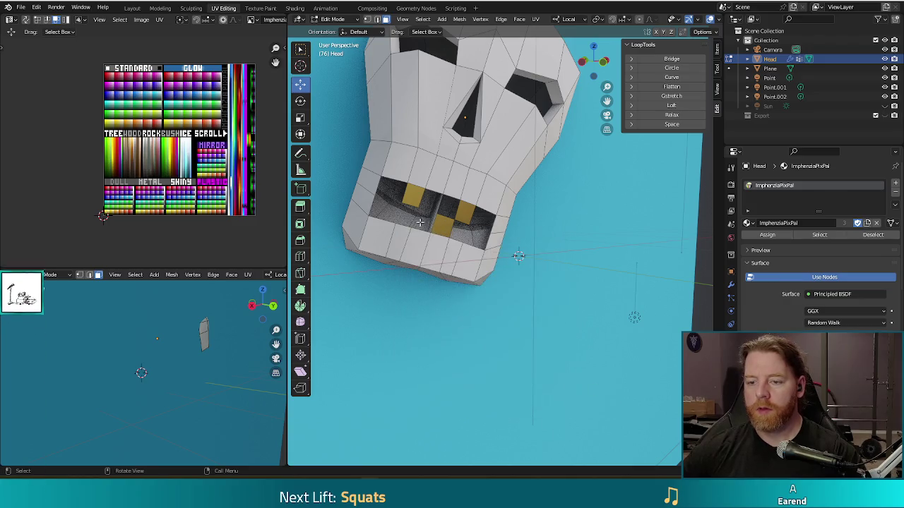
Step: Select the connected faces inside the mouth and along the jaw sides
drag(451, 233, 469, 247)
click(469, 246)
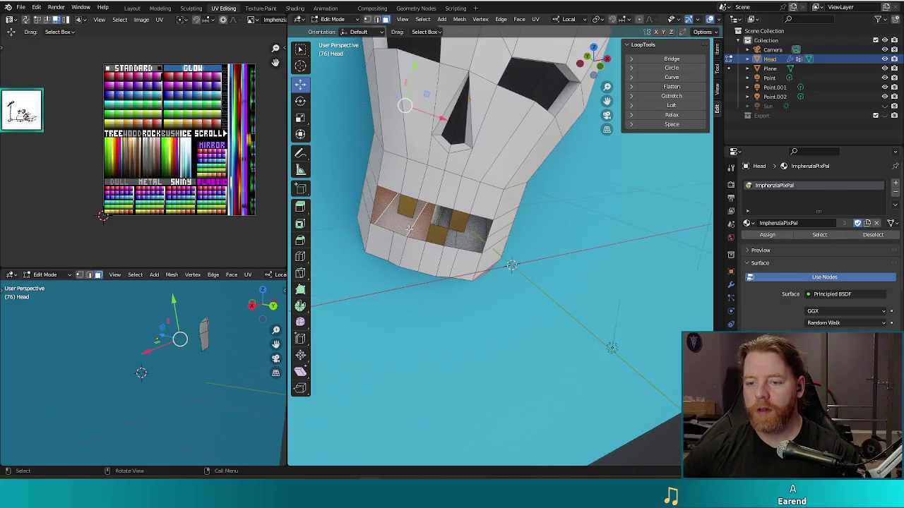
shift+click(447, 222)
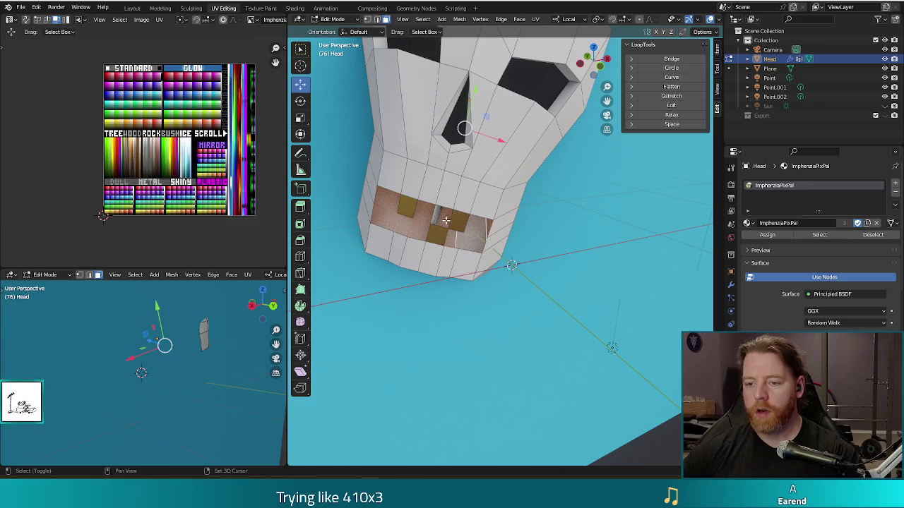
shift+click(441, 219)
drag(522, 312, 506, 285)
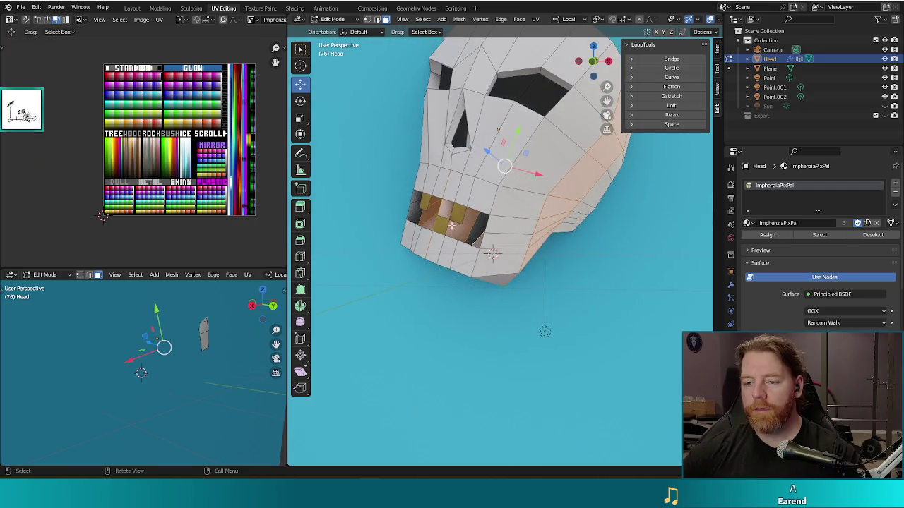
mouse_move(473, 283)
mouse_down()
mouse_move(452, 237)
mouse_move(396, 314)
mouse_up()
click(452, 236)
right_click(452, 235)
right_click(447, 272)
key(Escape)
scroll(446, 272, up, 3)
key(l)
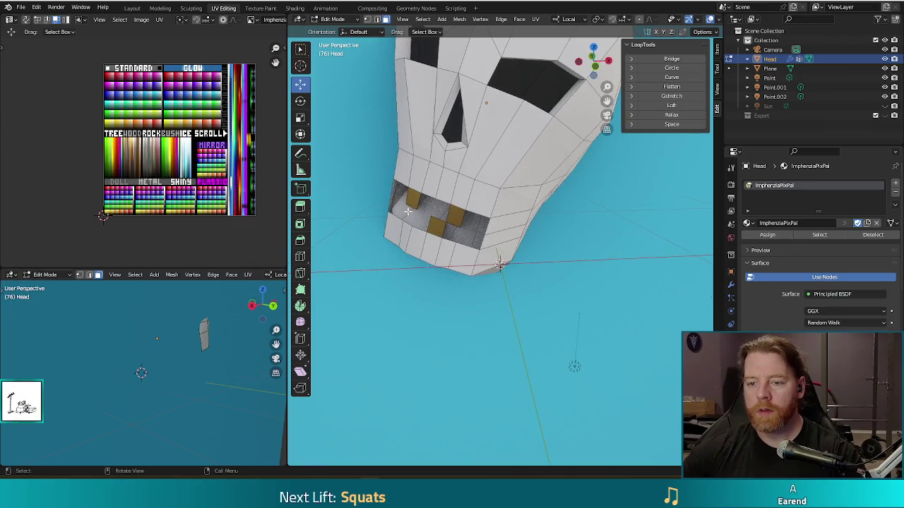
Step: Shift the mouth faces' UVs to another palette colour and render to check it
drag(408, 214, 460, 314)
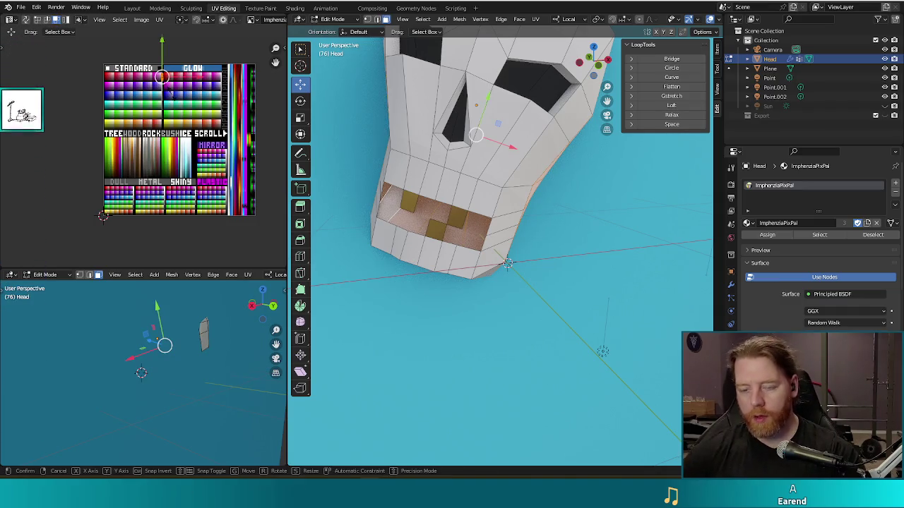
drag(161, 55, 160, 93)
click(161, 94)
mouse_move(487, 226)
mouse_down()
mouse_move(414, 231)
mouse_move(403, 178)
mouse_move(525, 246)
mouse_move(420, 117)
mouse_move(456, 274)
mouse_move(480, 280)
mouse_up()
key(F12)
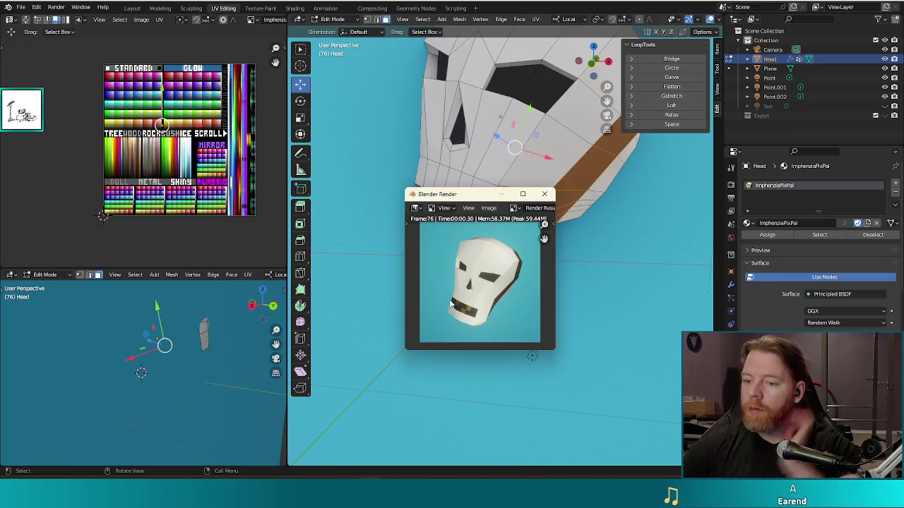
key(Escape)
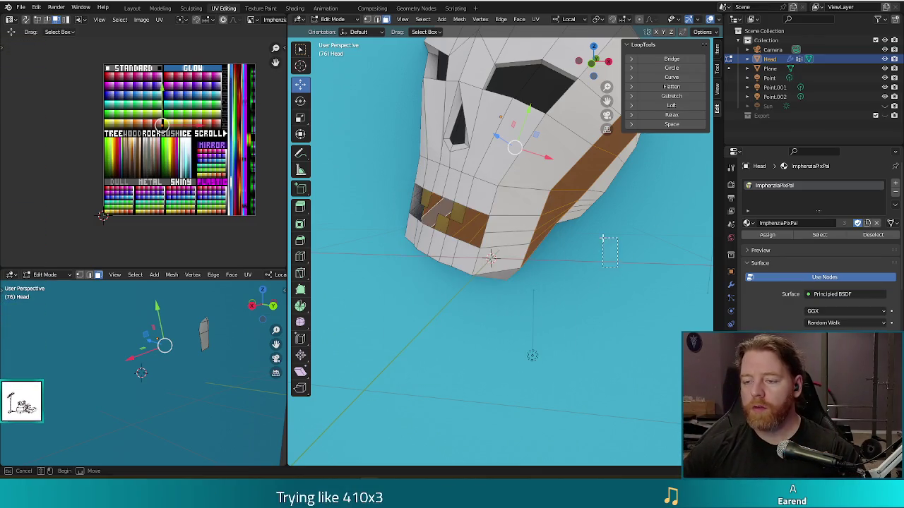
Step: Select additional faces inside the mouth and render the skull again
drag(606, 330, 388, 216)
shift+click(388, 217)
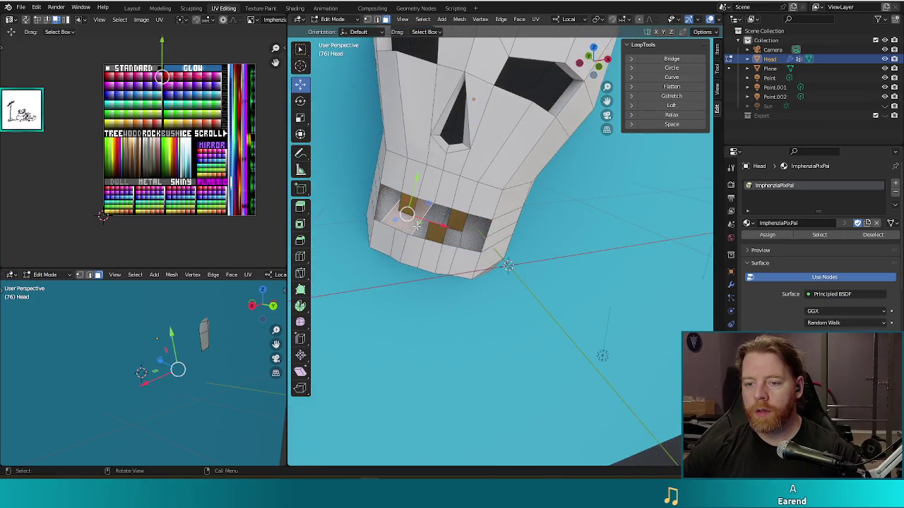
shift+click(466, 246)
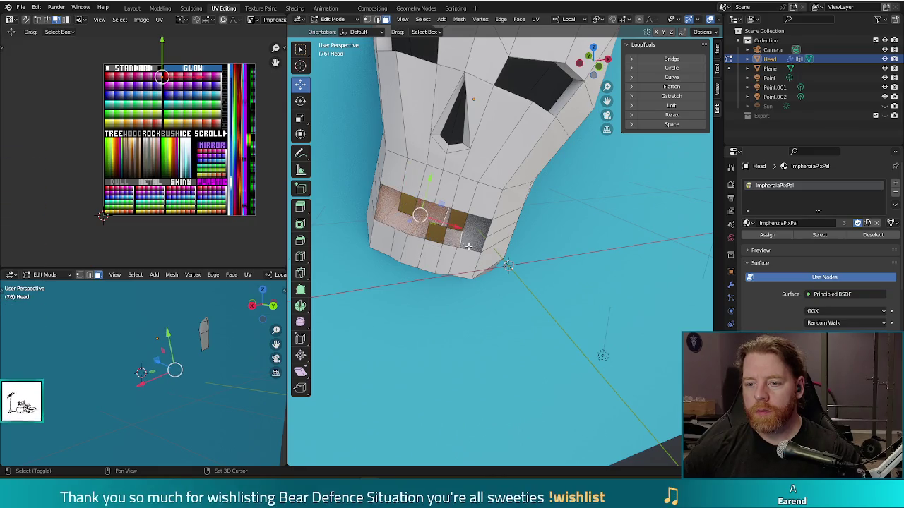
shift+click(479, 244)
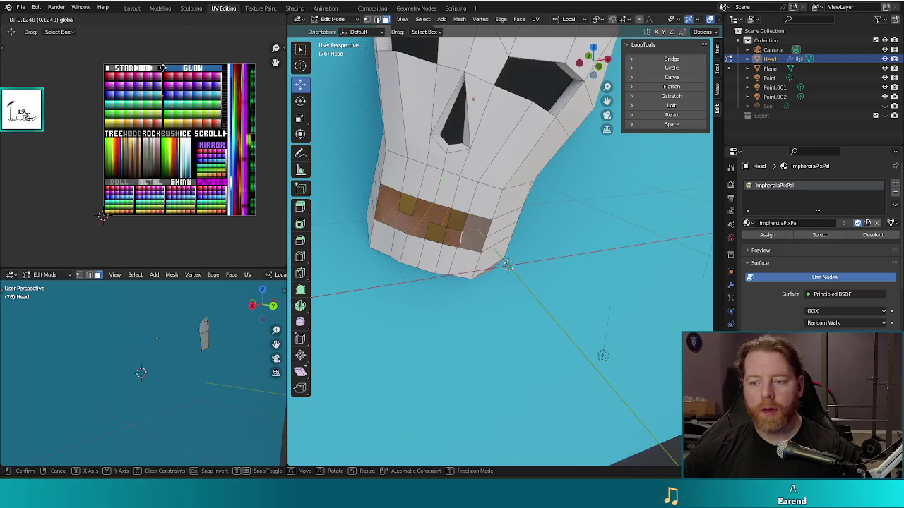
key(F12)
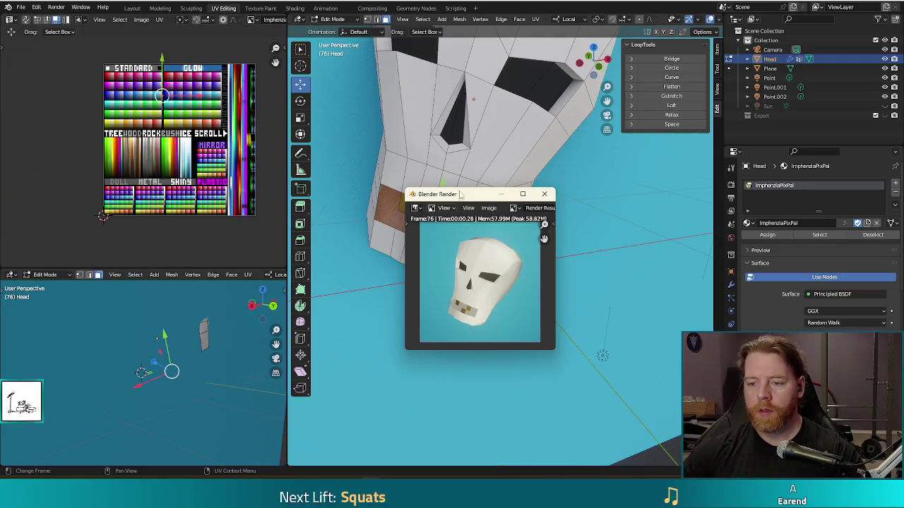
Step: Move the mouth faces' UVs to a tan-brown palette colour and render
click(544, 194)
key(g)
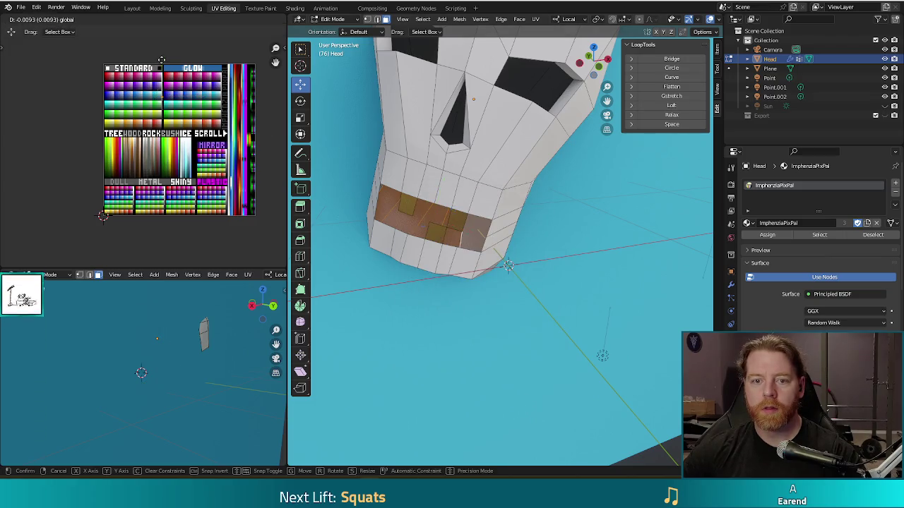
click(161, 67)
key(F12)
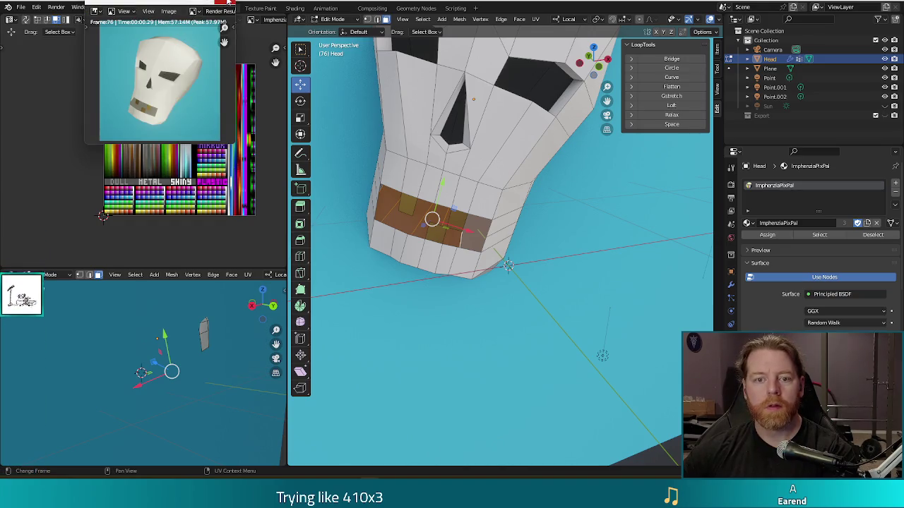
Step: Re-render the skull, then return the Head mesh to Object Mode
key(Escape)
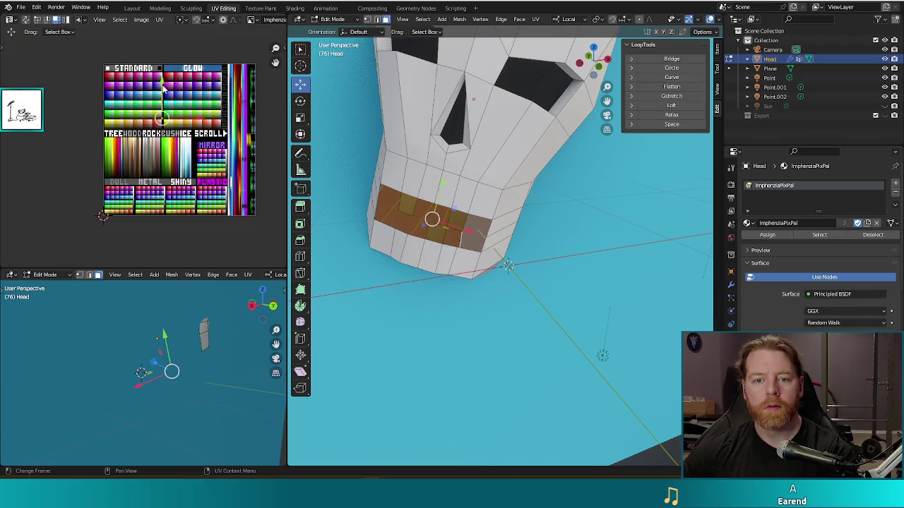
key(F12)
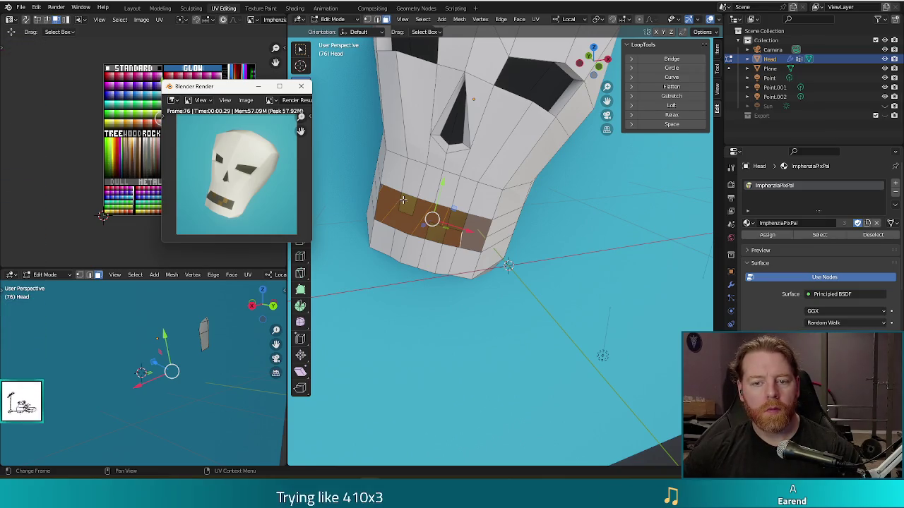
scroll(466, 256, down, 8)
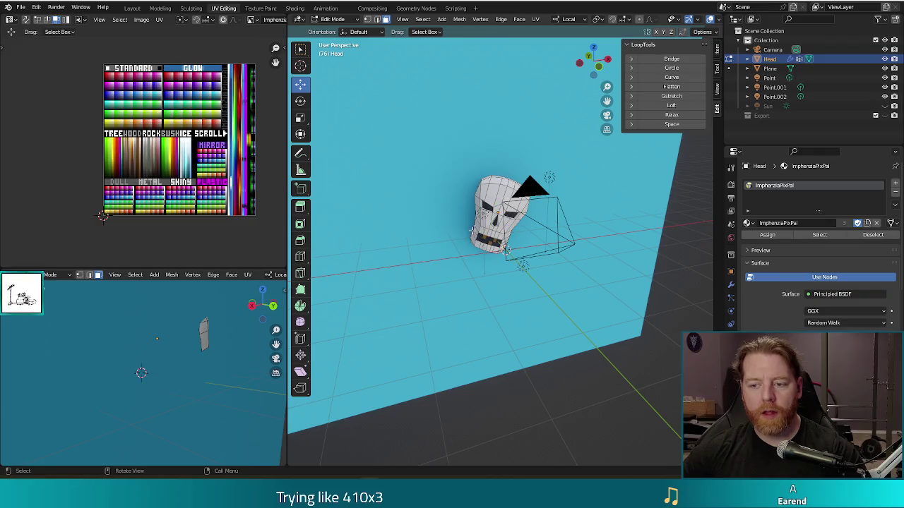
key(Tab)
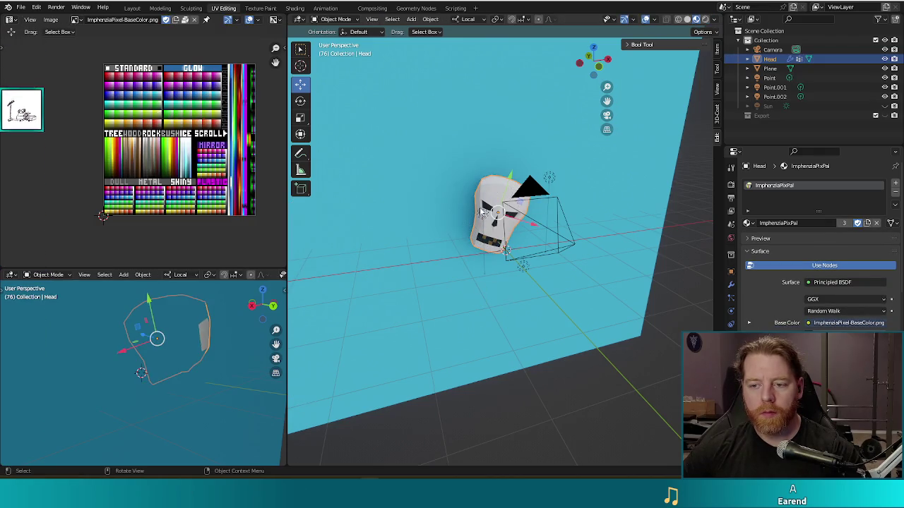
Step: Move the Point.001 light along its Y axis and render to check the lighting
click(484, 218)
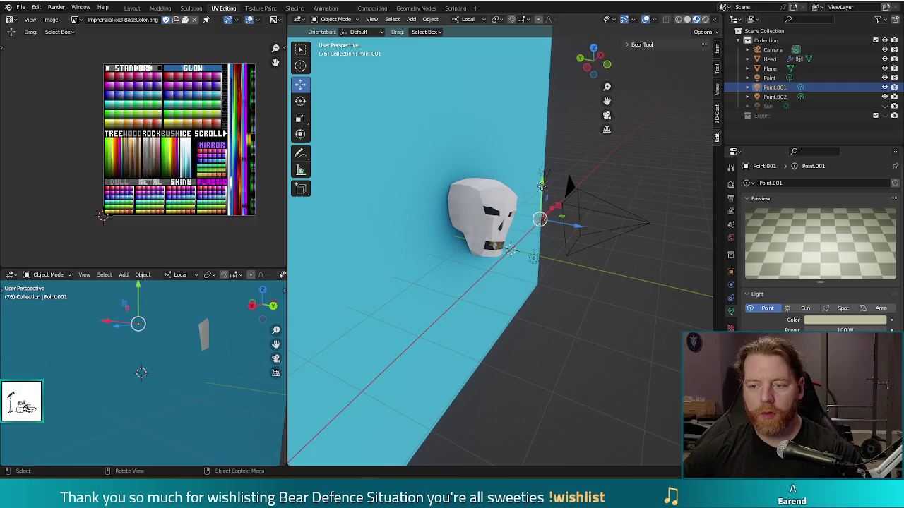
drag(542, 189, 543, 215)
drag(520, 333, 494, 314)
key(F12)
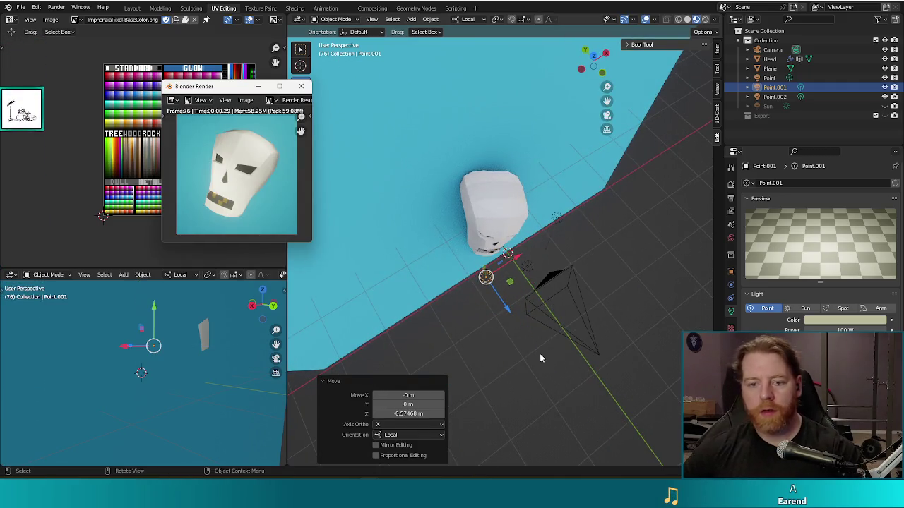
Step: Select the Point.002 light and render another lighting check
click(617, 271)
mouse_move(580, 259)
mouse_down()
mouse_move(524, 265)
mouse_move(558, 250)
mouse_move(540, 187)
mouse_move(508, 187)
mouse_up()
click(540, 184)
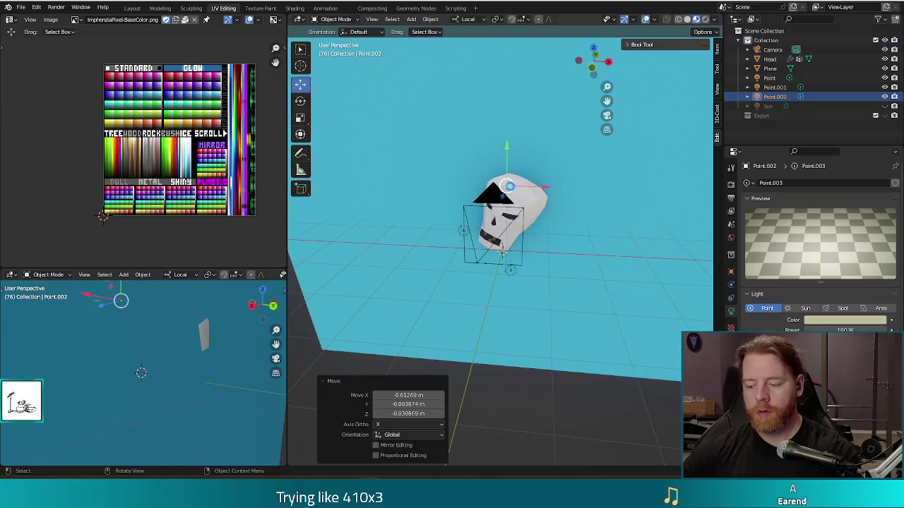
key(F12)
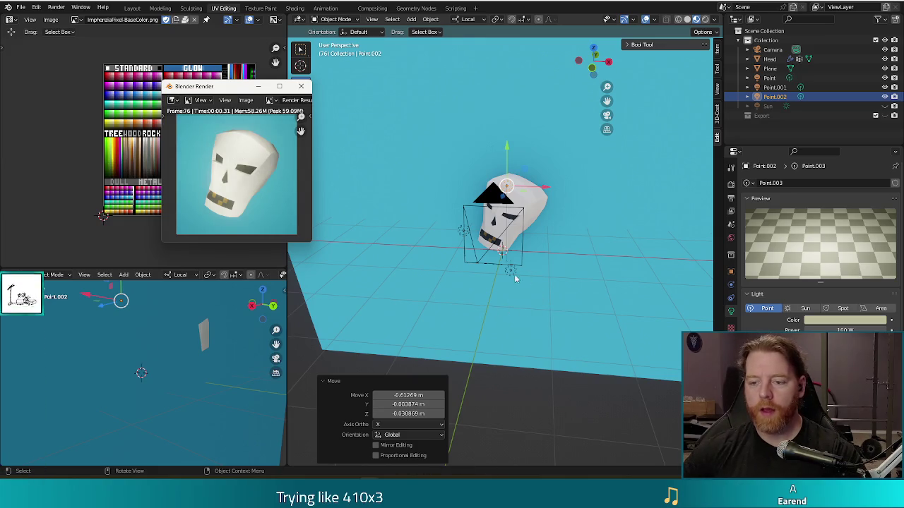
Step: Select the Point, Point.002 and Point.001 lights together and render
drag(430, 259, 439, 305)
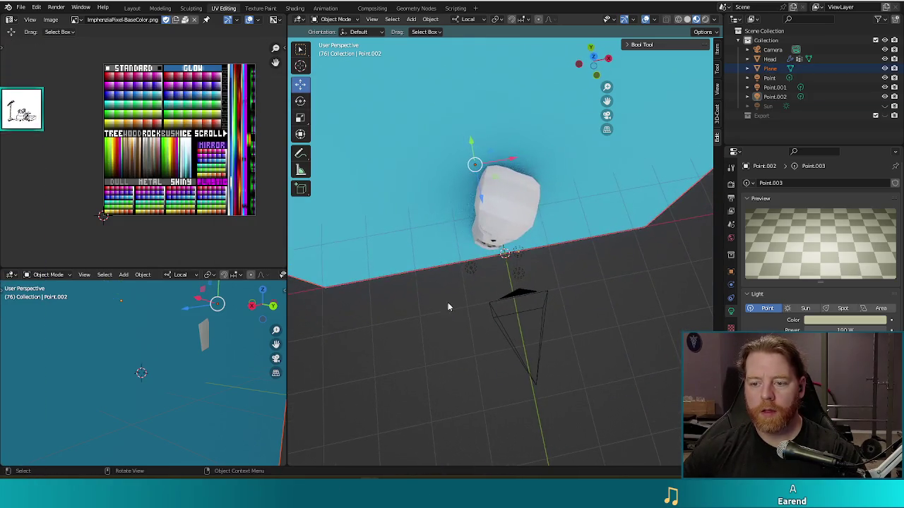
drag(479, 275, 497, 291)
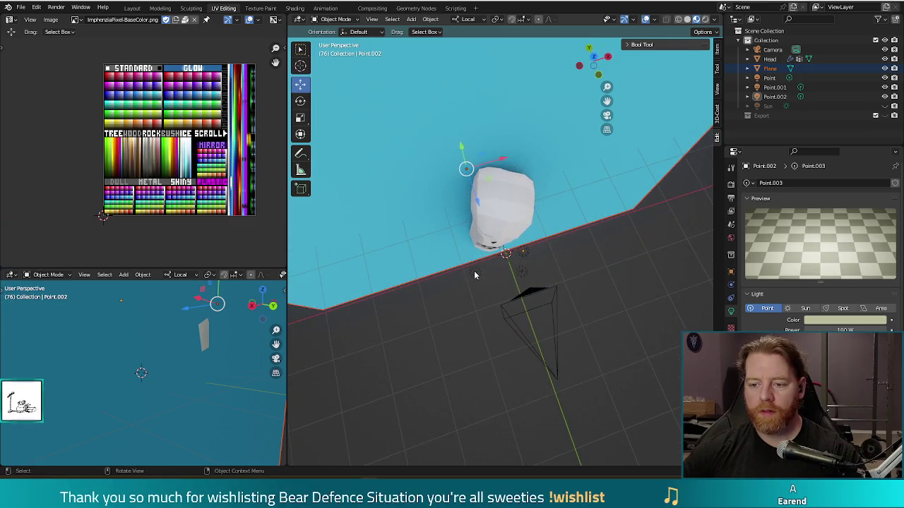
click(525, 276)
shift+click(524, 255)
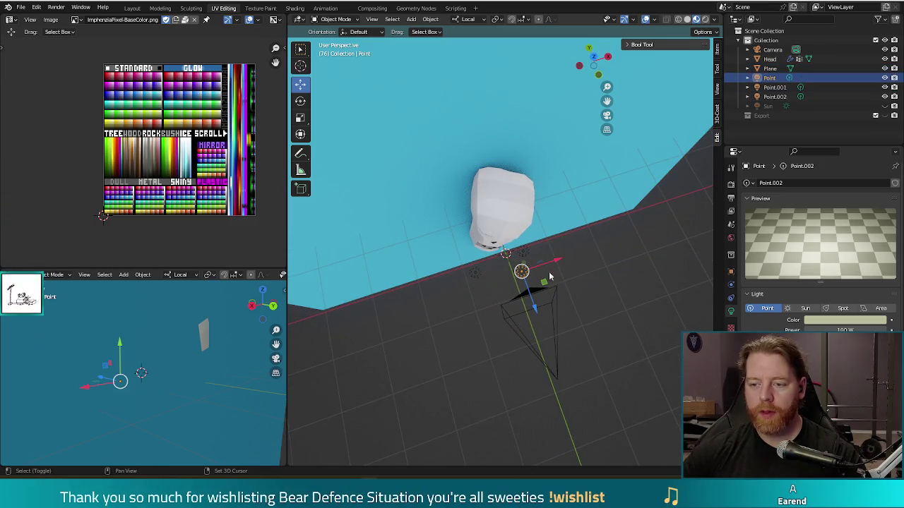
shift+click(474, 273)
mouse_move(485, 311)
mouse_down()
mouse_move(516, 308)
mouse_move(565, 261)
mouse_move(583, 266)
mouse_move(585, 291)
mouse_up()
key(F12)
key(F12)
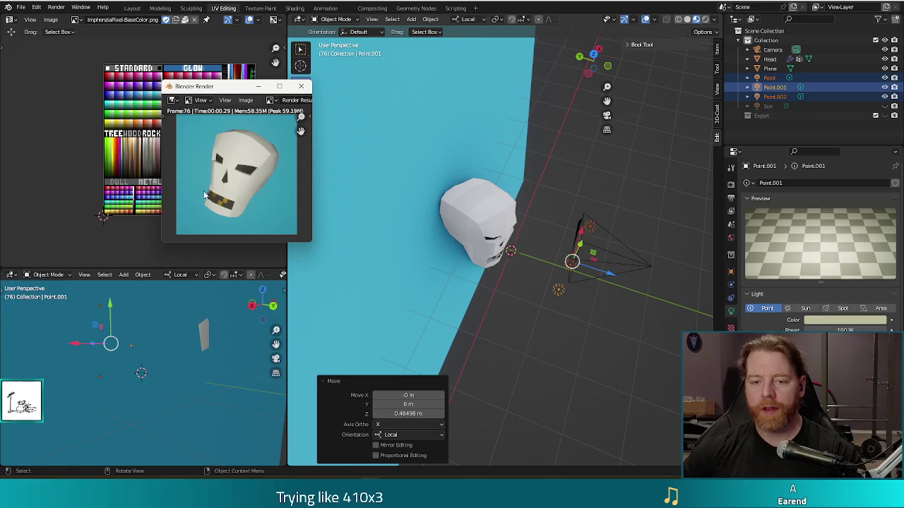
Step: Lower the Point.001 light along its local Z axis and re-render to confirm
click(557, 289)
drag(594, 309, 577, 308)
key(F12)
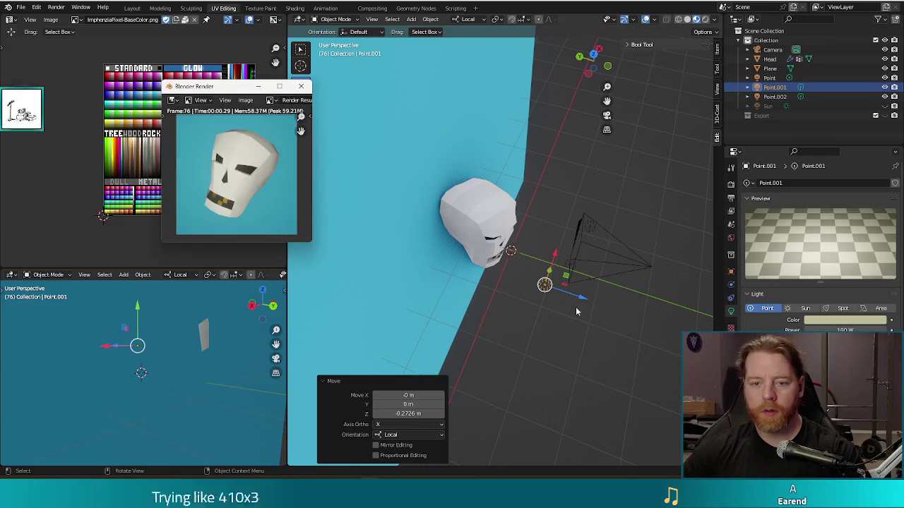
key(g)
key(z)
key(z)
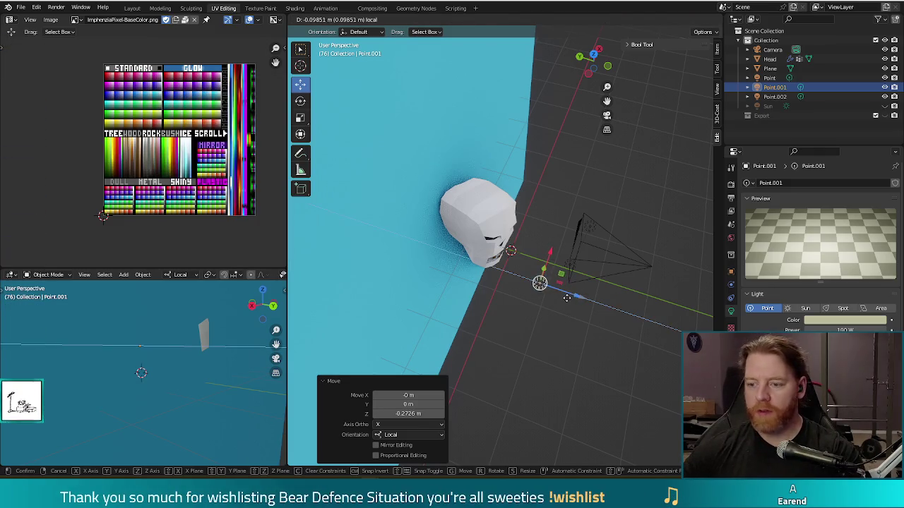
click(567, 297)
key(F12)
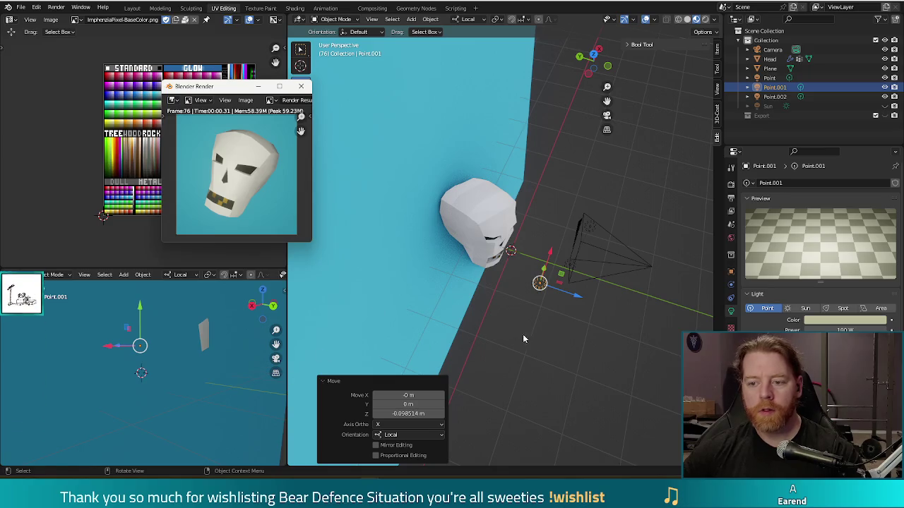
drag(519, 334, 470, 296)
scroll(498, 244, up, 5)
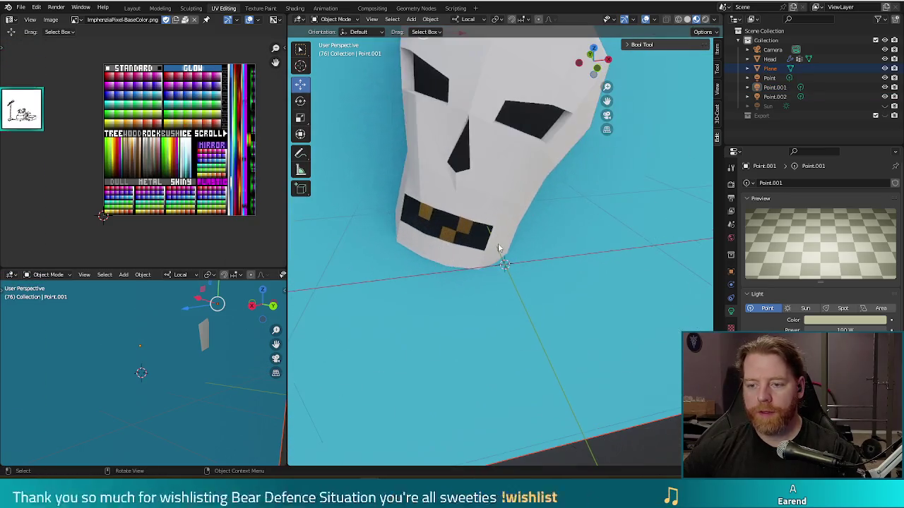
Step: In Edit Mode on Head, extrude two teeth faces outward about 0.039 m
click(501, 226)
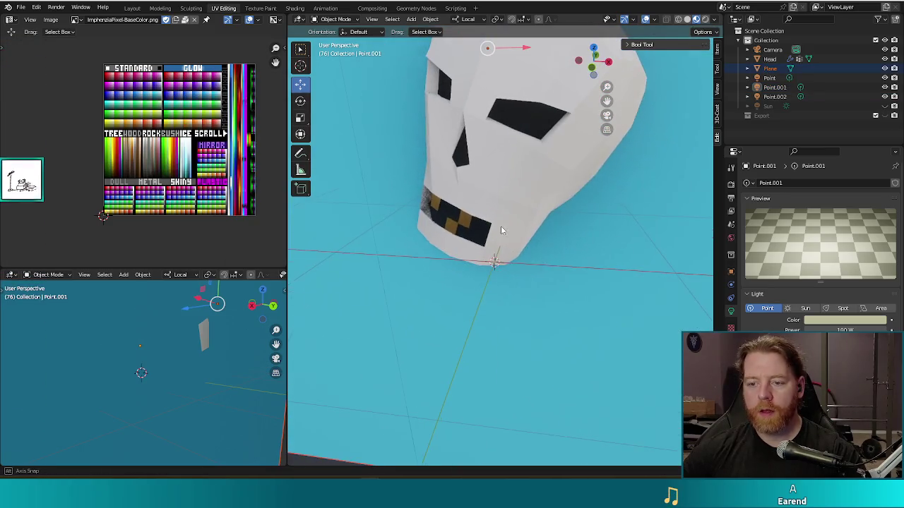
key(Tab)
click(464, 220)
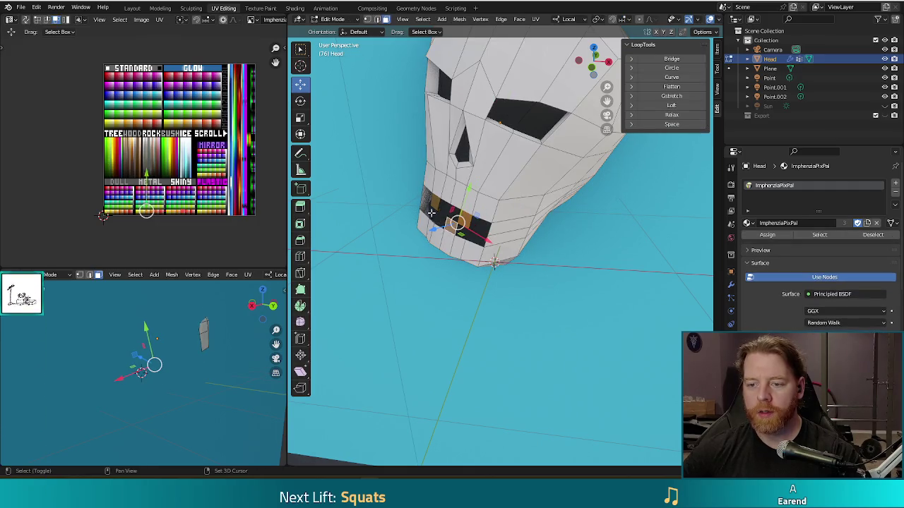
shift+click(430, 202)
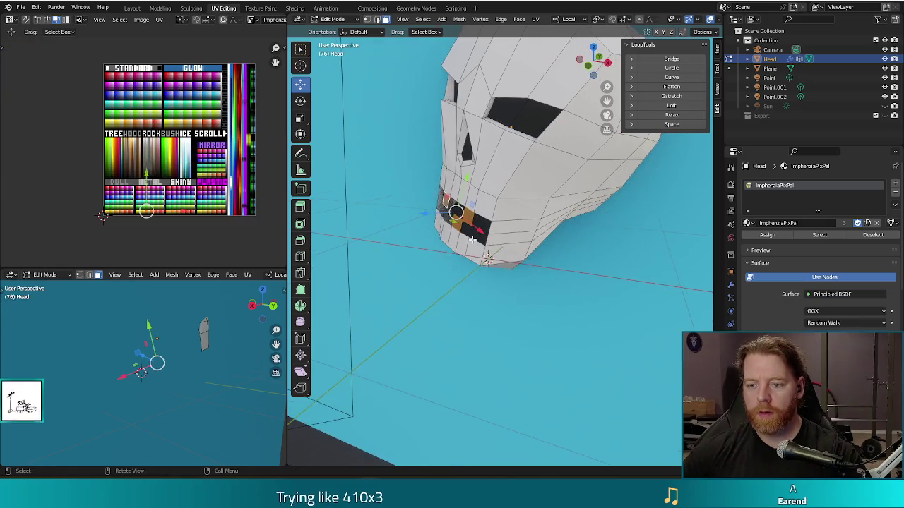
key(e)
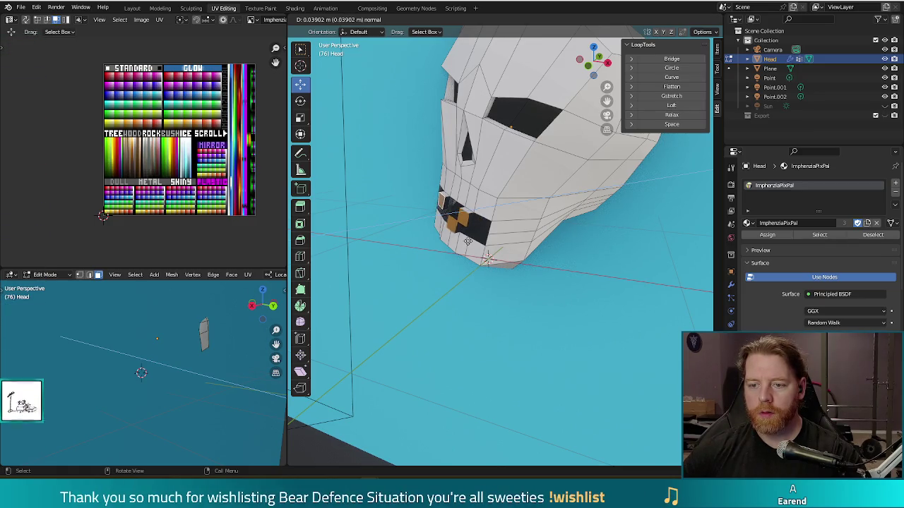
click(467, 241)
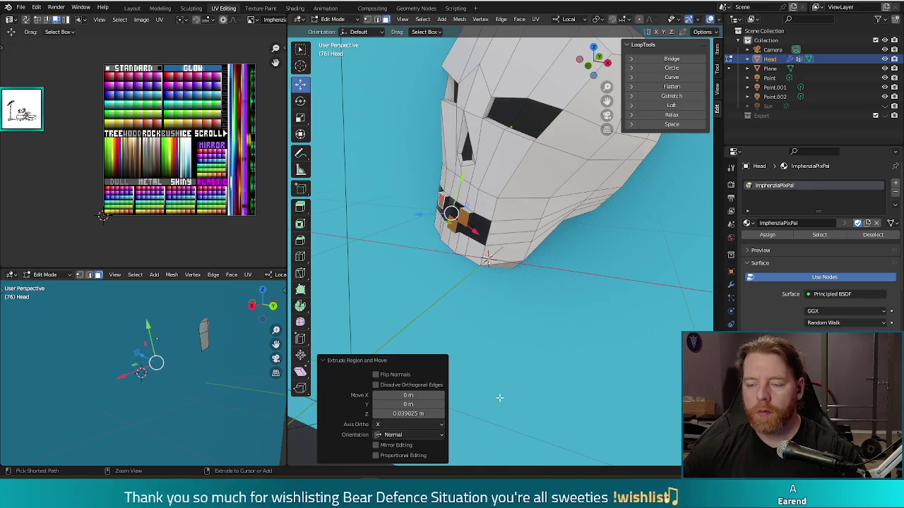
Step: Extrude the selected teeth faces outward a second time
key(p)
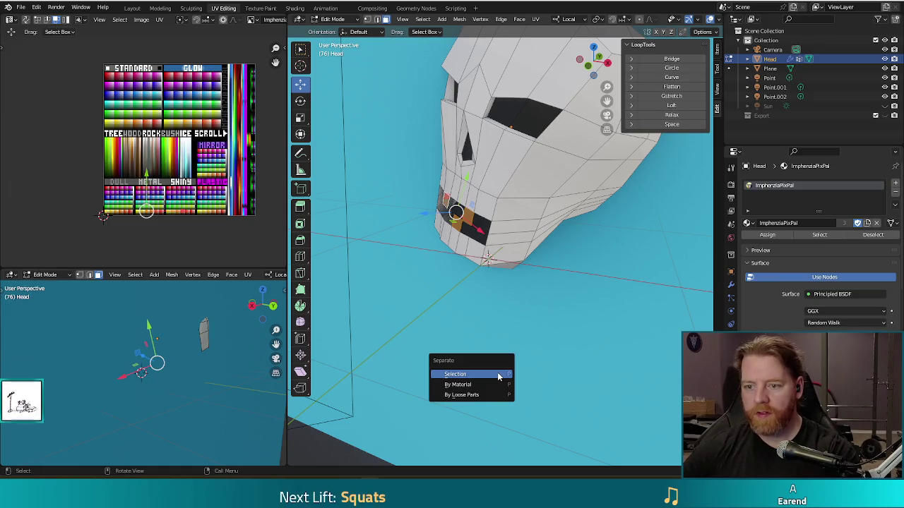
key(Escape)
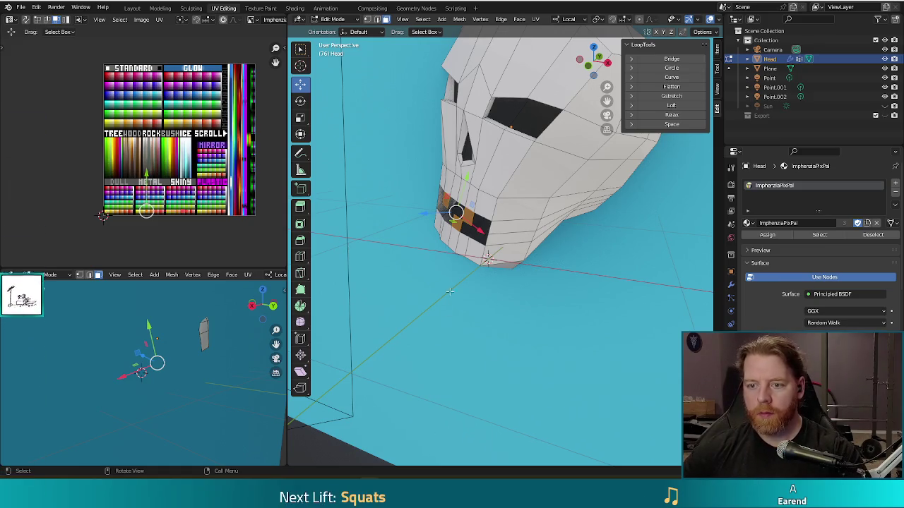
key(e)
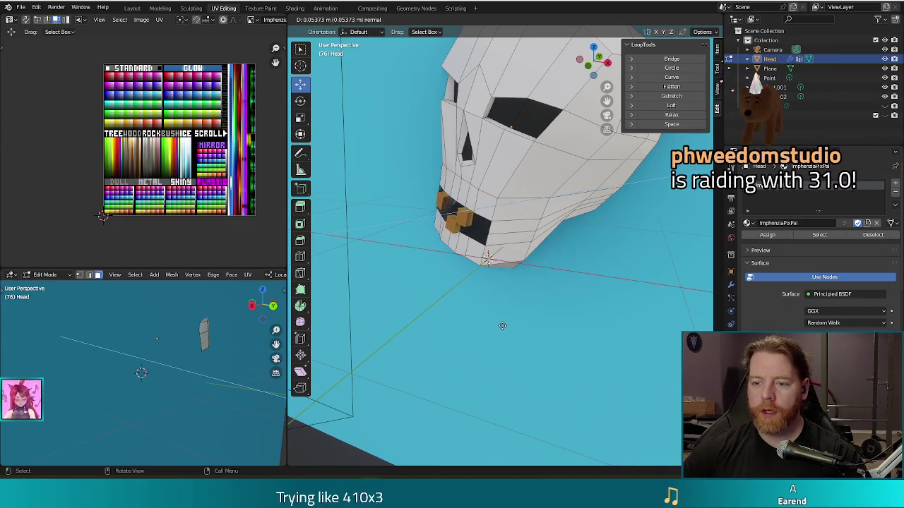
click(503, 324)
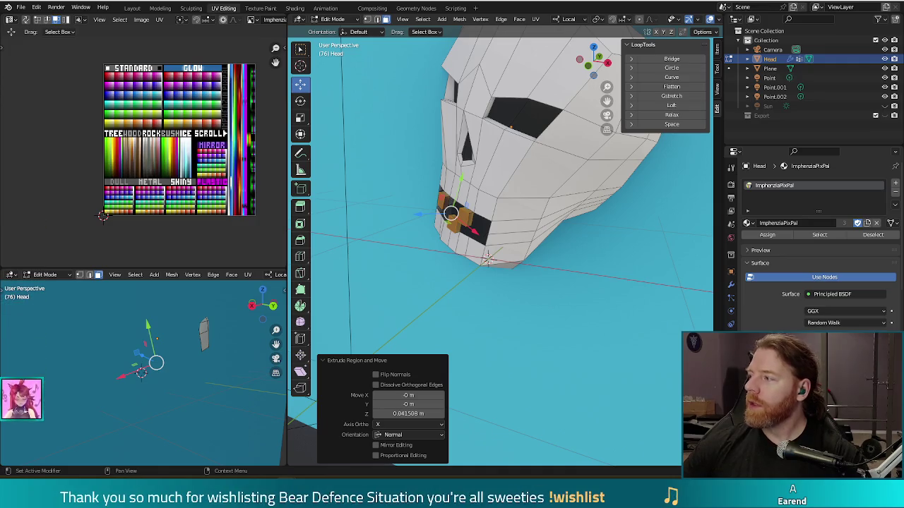
Step: Keep the 0.0415 m teeth extrusion and switch to the Chrome sticker overlay page
key(alt+Tab)
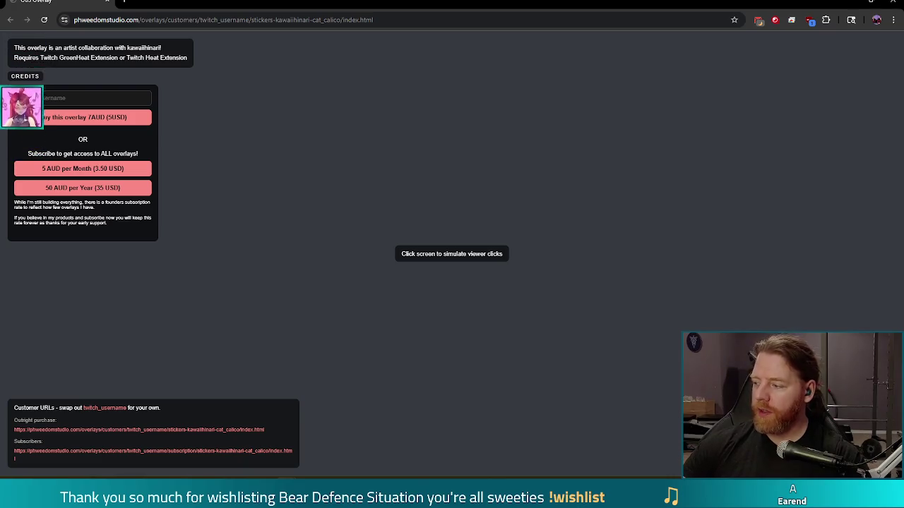
click(358, 183)
click(463, 269)
click(585, 157)
click(664, 346)
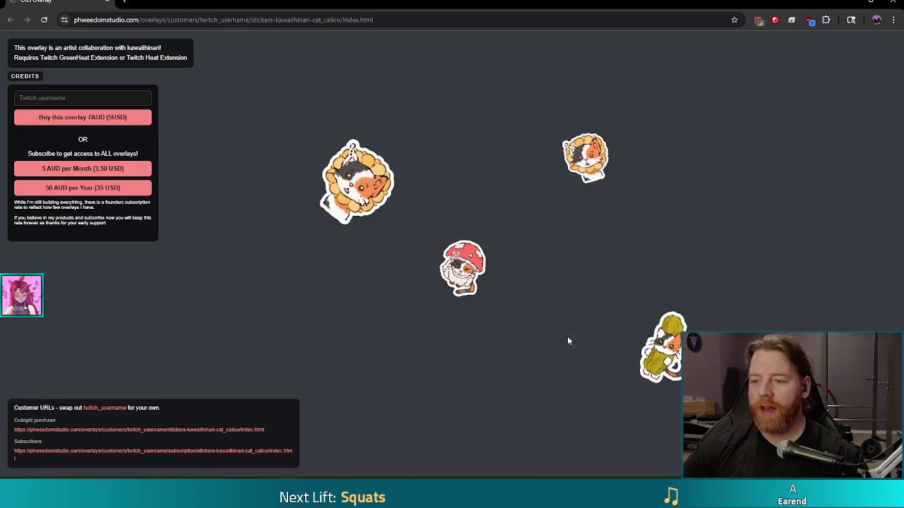
click(369, 330)
click(454, 365)
click(580, 275)
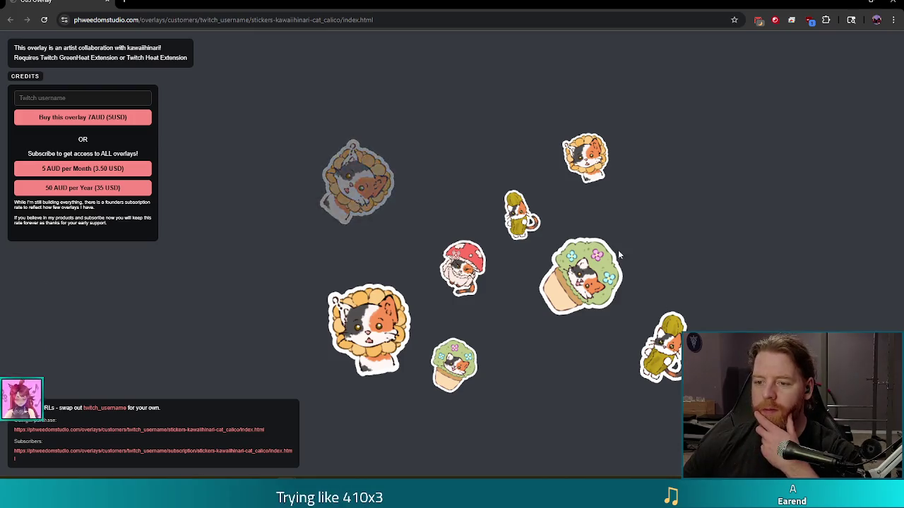
click(387, 215)
click(478, 314)
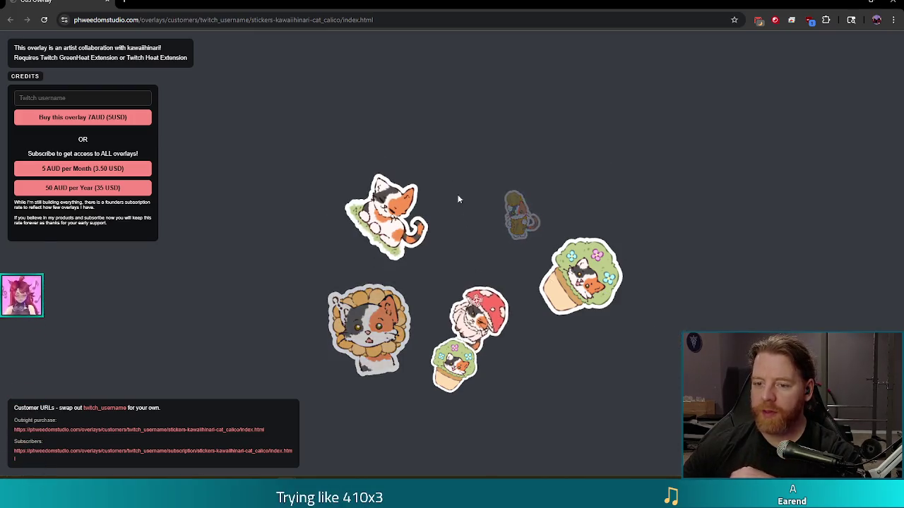
click(453, 148)
click(615, 139)
click(518, 185)
click(322, 310)
click(274, 162)
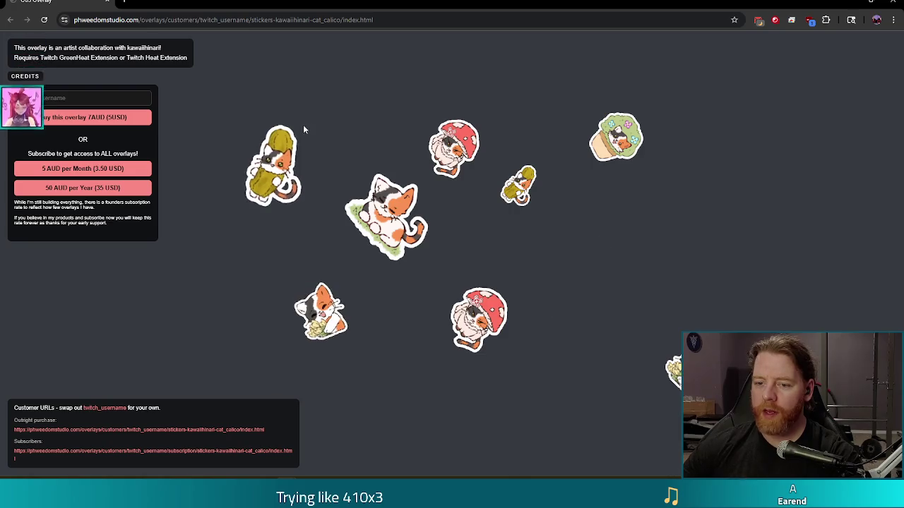
click(303, 127)
click(393, 338)
click(543, 212)
click(498, 201)
click(399, 229)
click(593, 290)
click(330, 387)
click(515, 452)
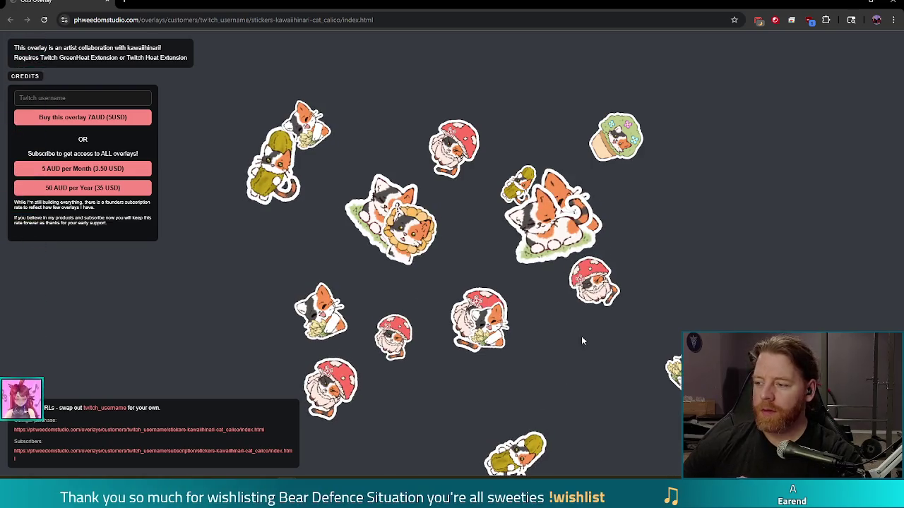
click(568, 357)
click(560, 120)
click(633, 169)
click(669, 99)
click(710, 254)
click(487, 325)
click(494, 219)
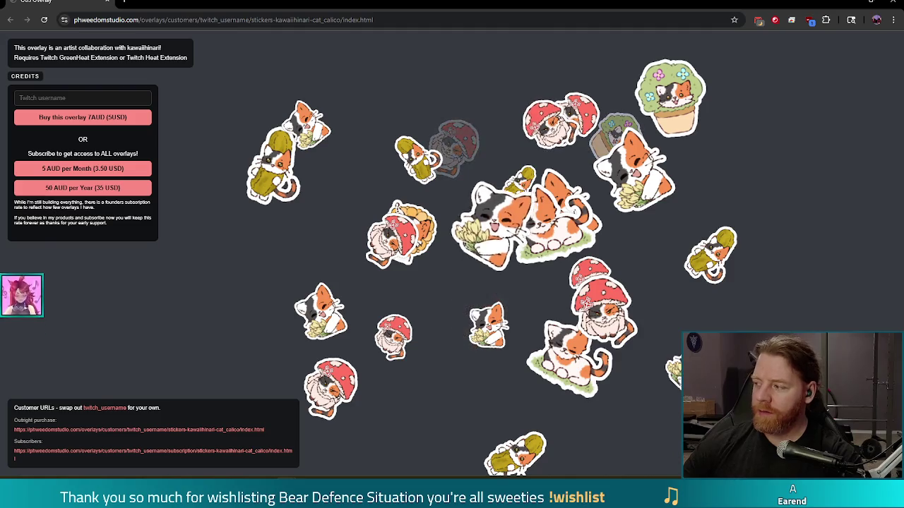
click(413, 222)
click(419, 159)
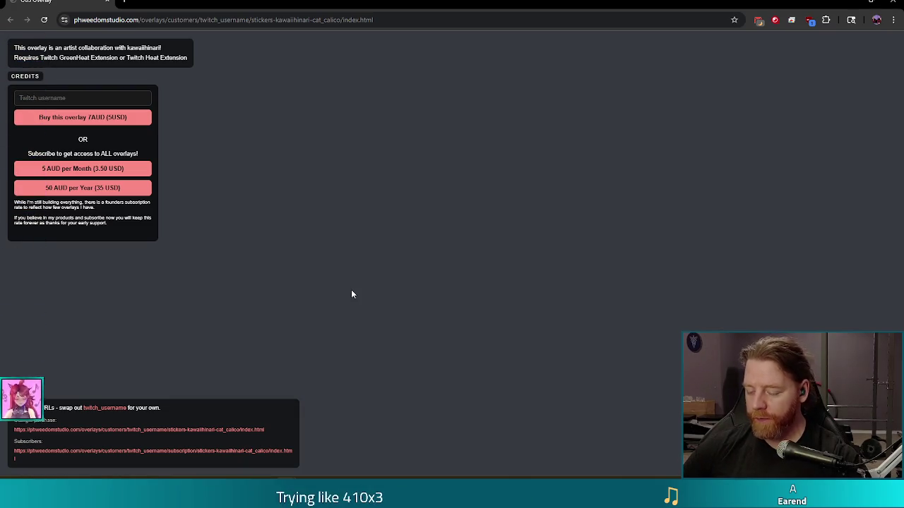
click(366, 234)
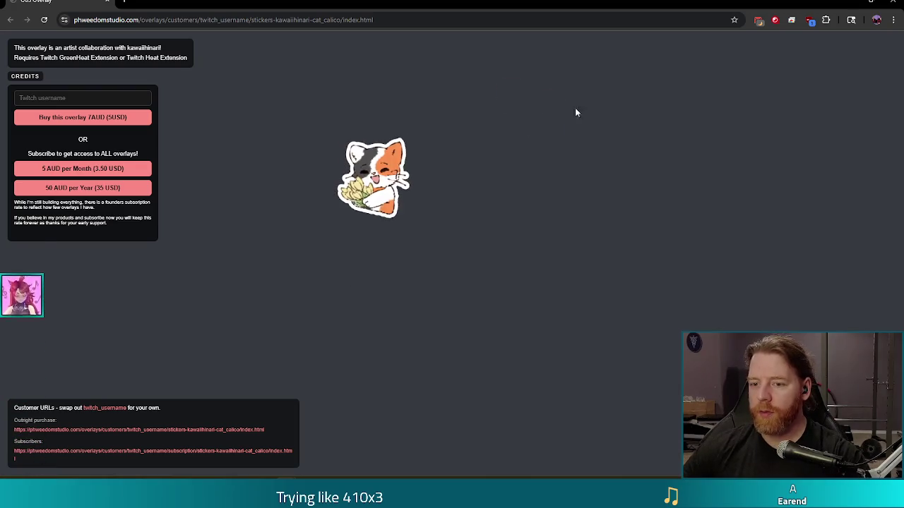
click(561, 113)
click(657, 202)
click(614, 353)
click(474, 355)
click(544, 212)
click(598, 220)
click(663, 410)
click(436, 404)
click(277, 332)
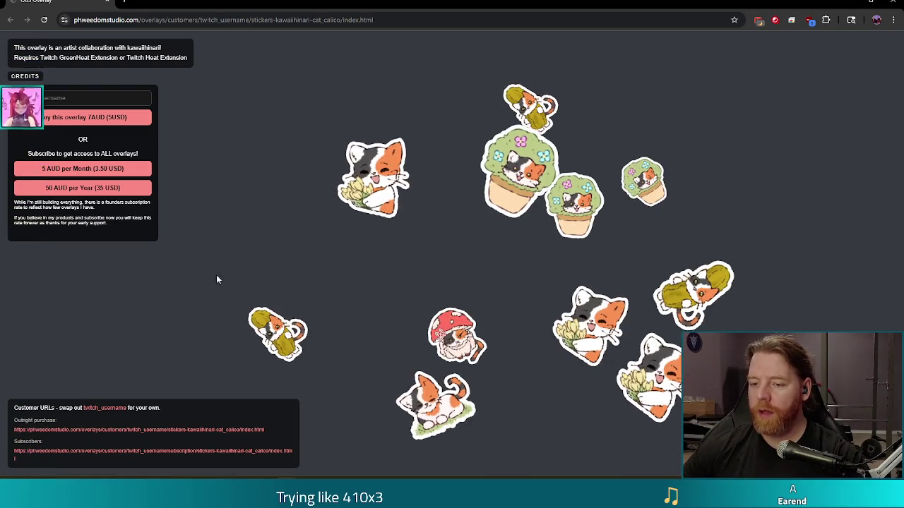
click(203, 293)
click(136, 322)
click(295, 164)
click(299, 94)
click(419, 86)
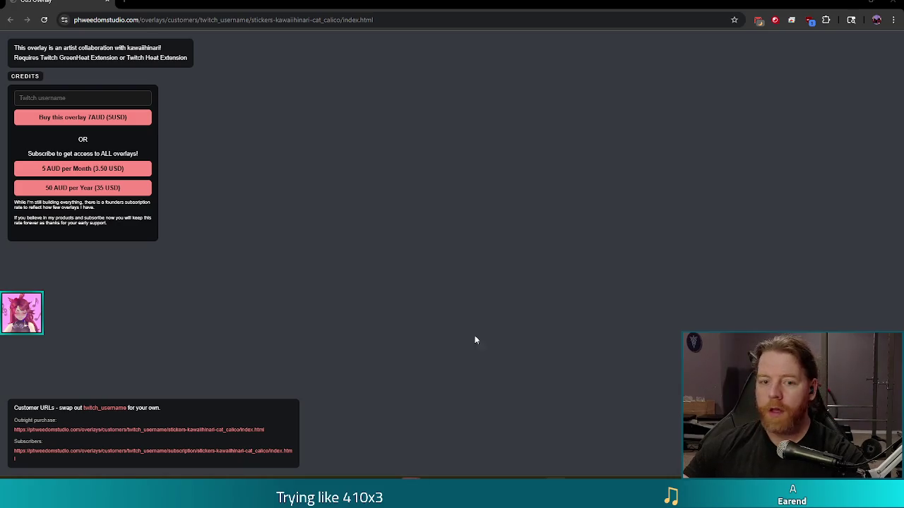
mouse_move(23, 82)
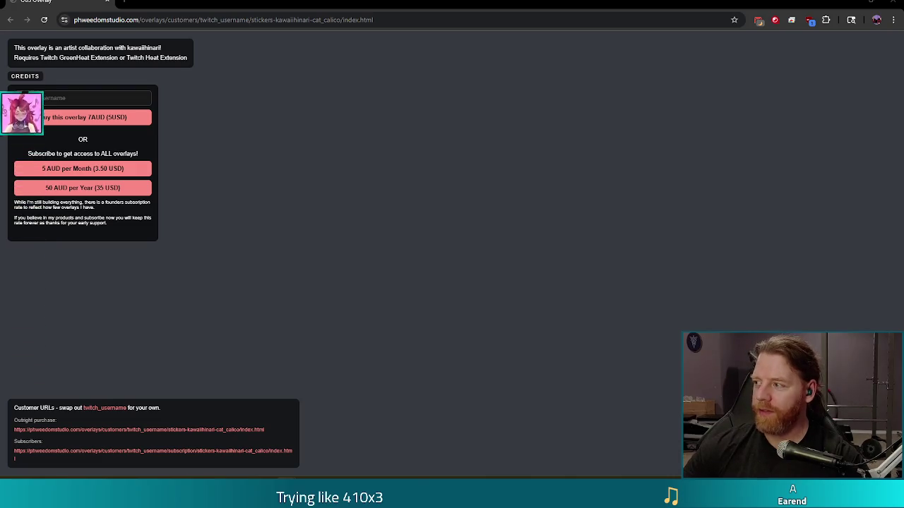
key(alt+Tab)
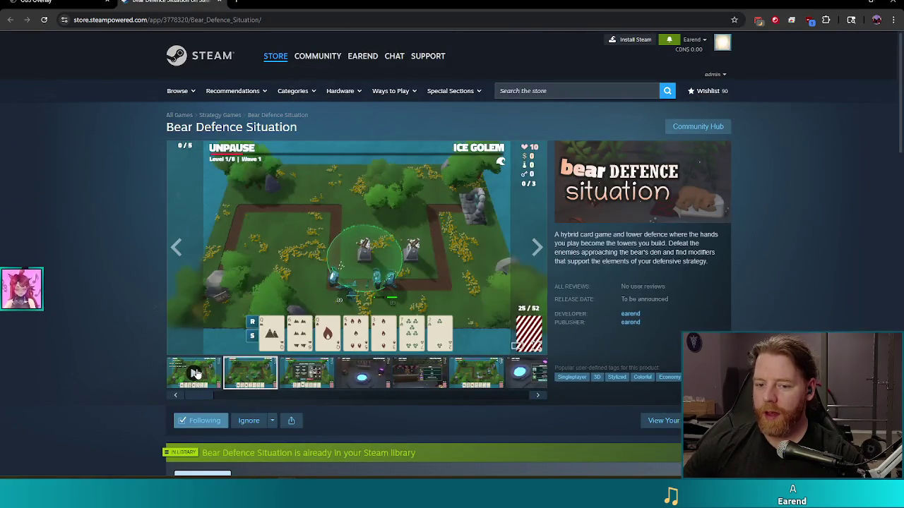
Step: Load the Bear Defence Situation trailer from the first carousel thumbnail and play it fullscreen
click(196, 375)
click(534, 346)
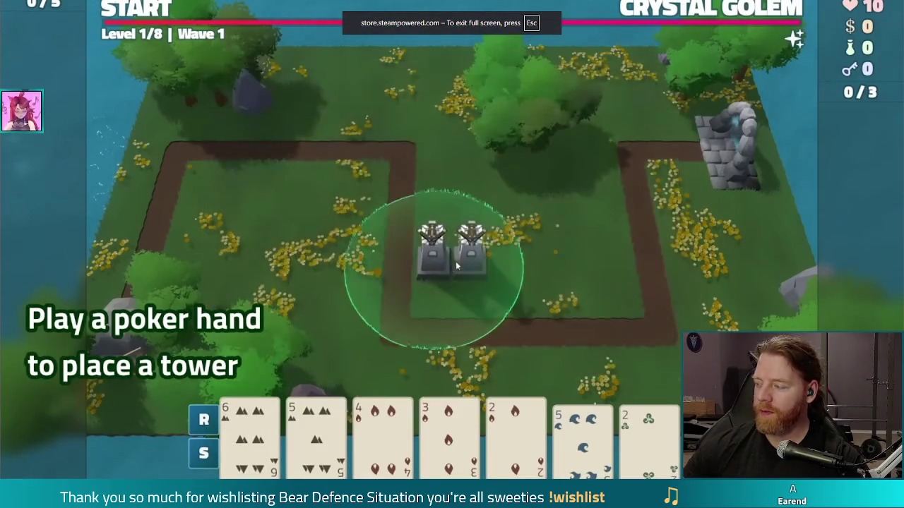
key(space)
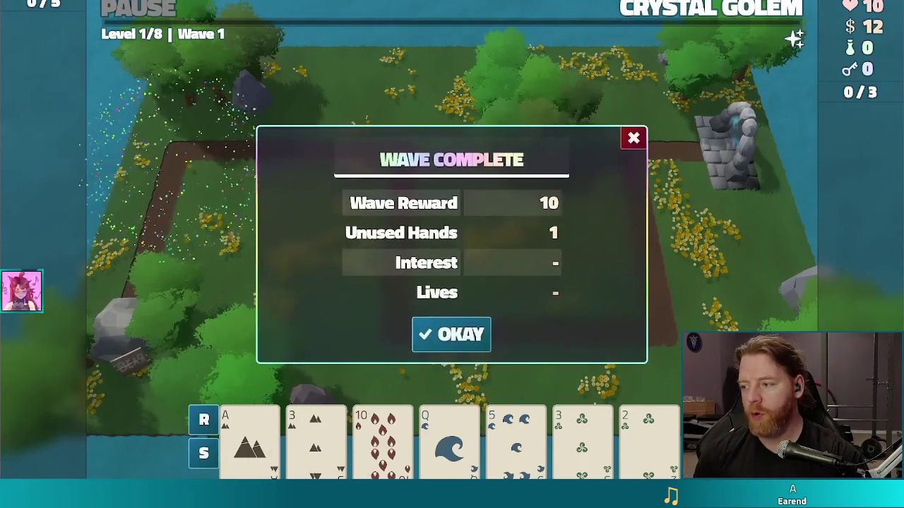
Step: Watch the fullscreen trailer through to its wishlist card
click(448, 329)
click(511, 332)
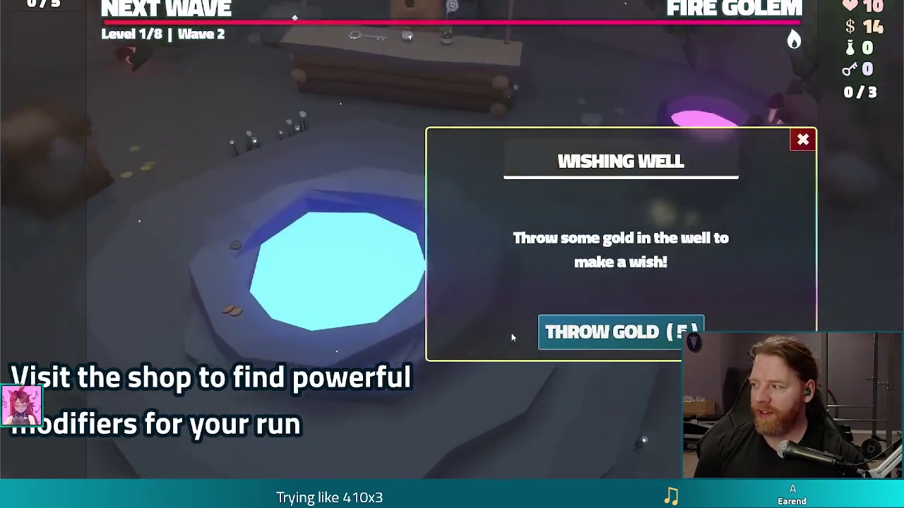
click(644, 337)
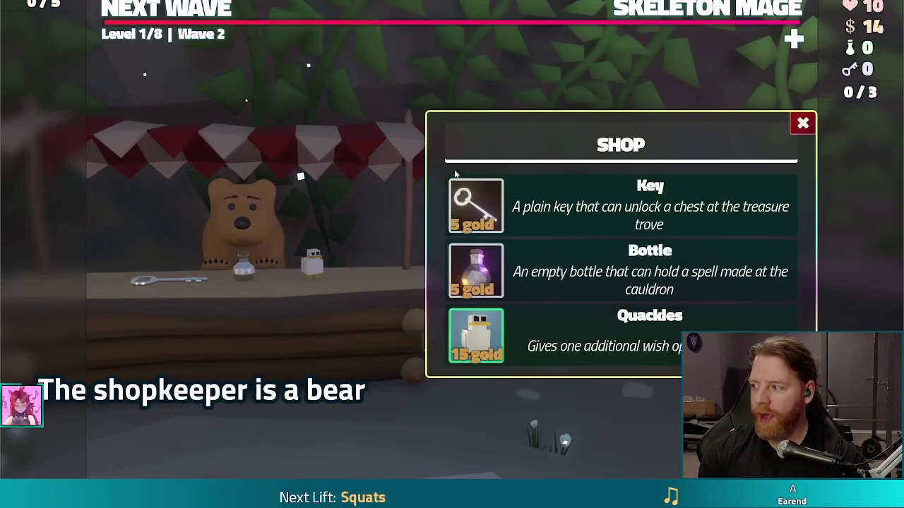
click(480, 212)
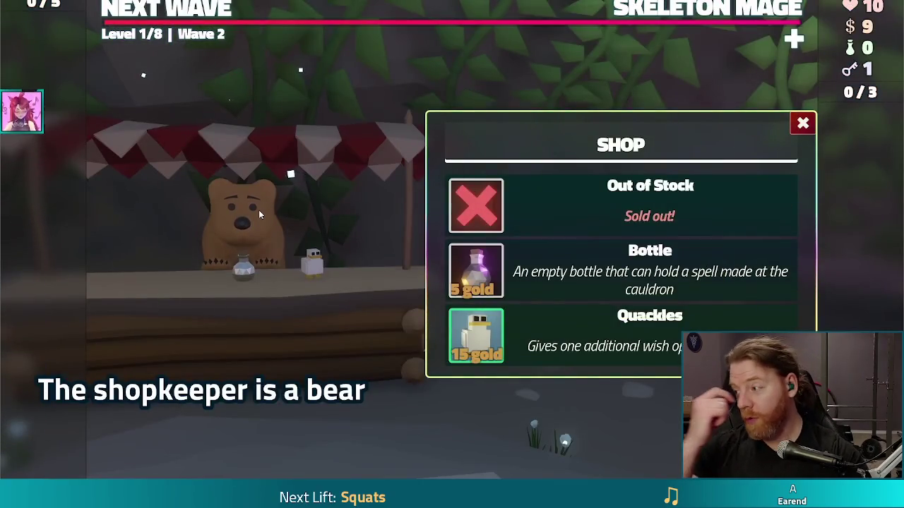
click(259, 210)
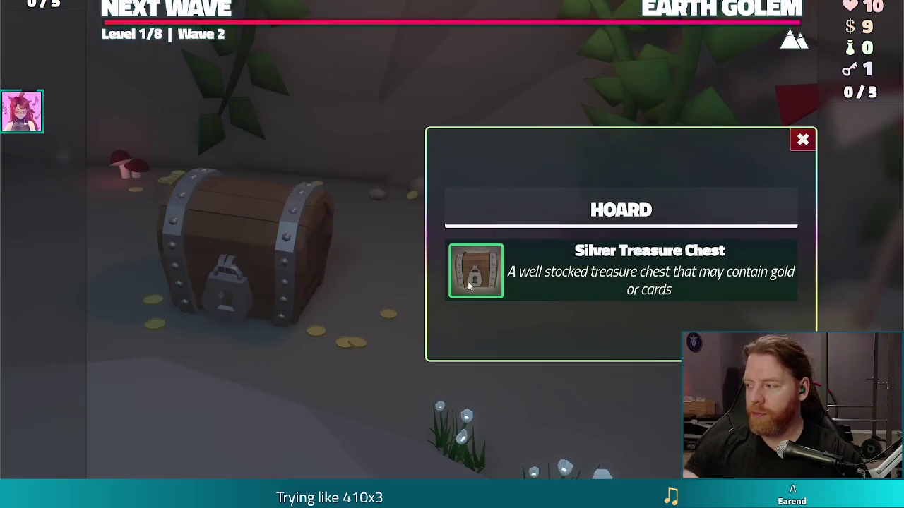
click(468, 281)
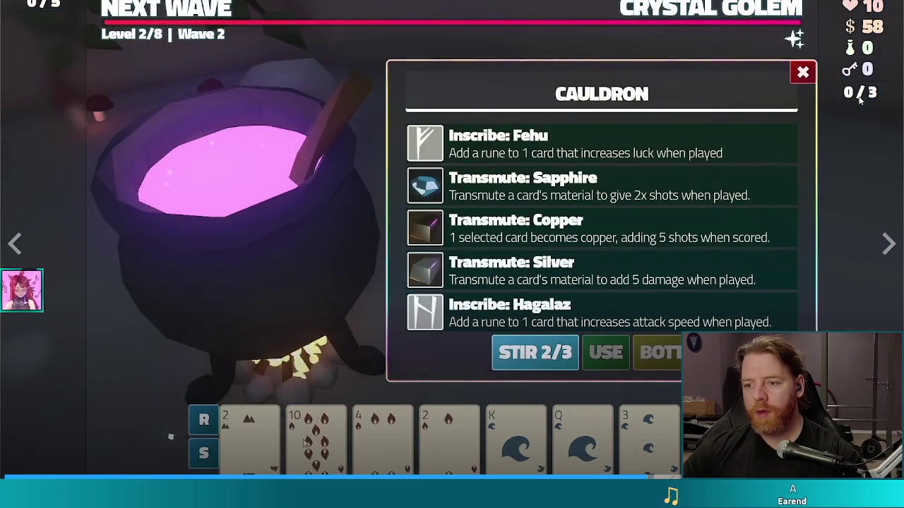
click(305, 440)
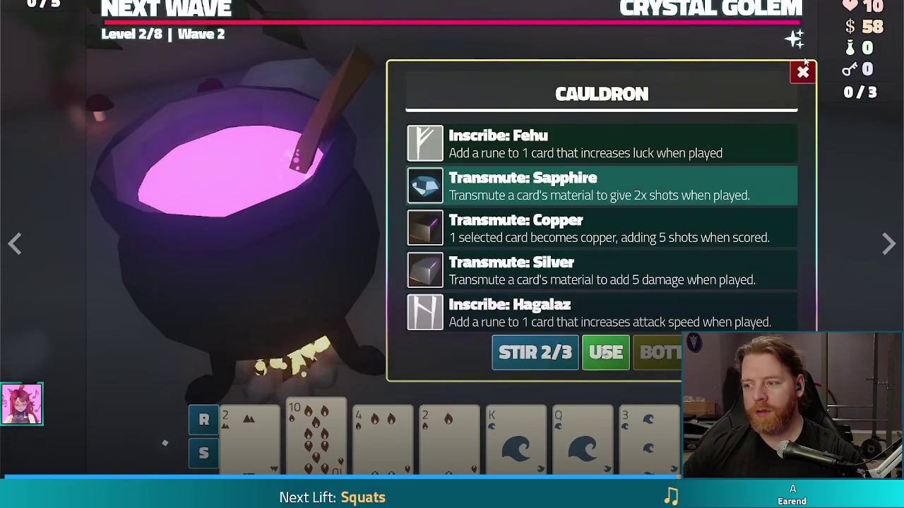
click(601, 351)
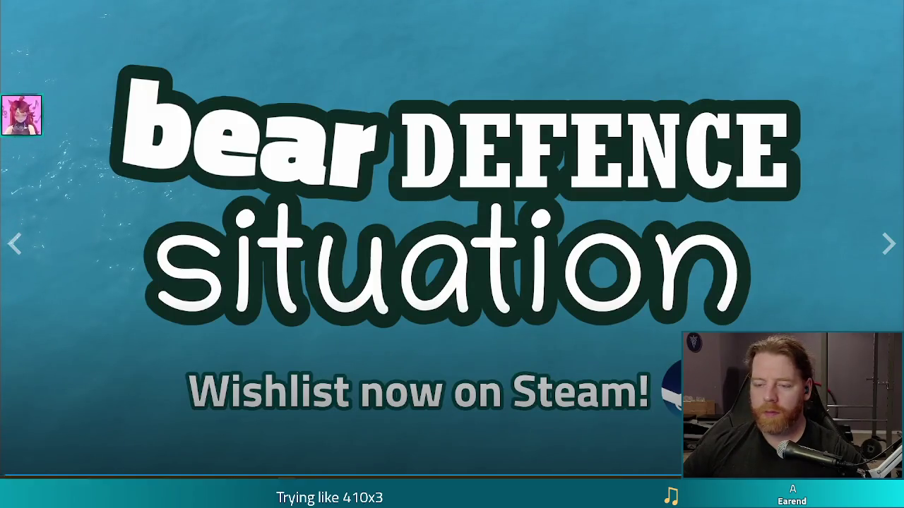
Step: Exit fullscreen playback and return to Blender with the skull model
key(Escape)
mouse_move(353, 494)
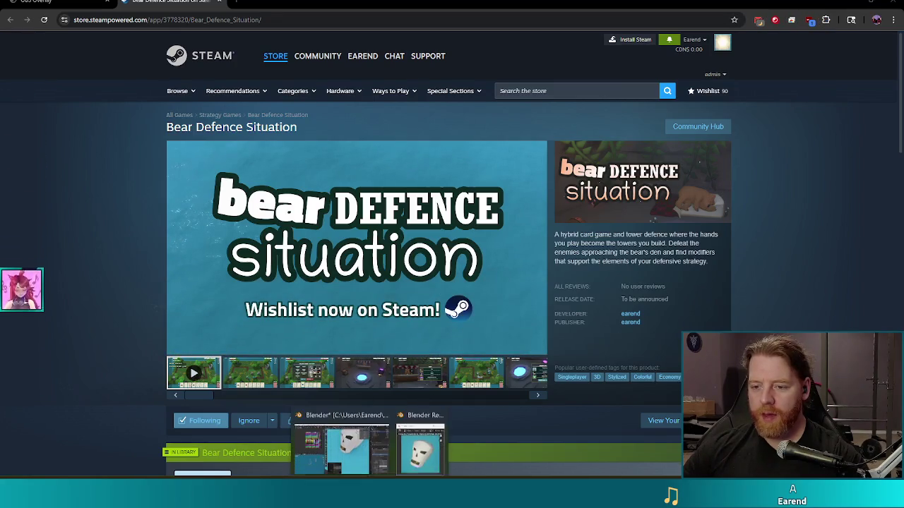
click(332, 455)
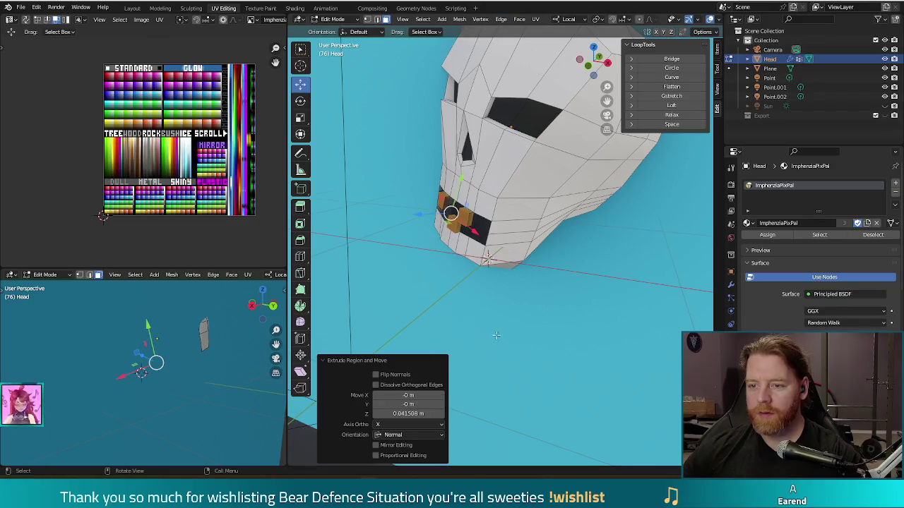
Step: Shift the teeth faces about 0.014 m along local Z and render a preview
mouse_move(573, 301)
mouse_down()
mouse_move(538, 297)
mouse_move(560, 296)
mouse_up()
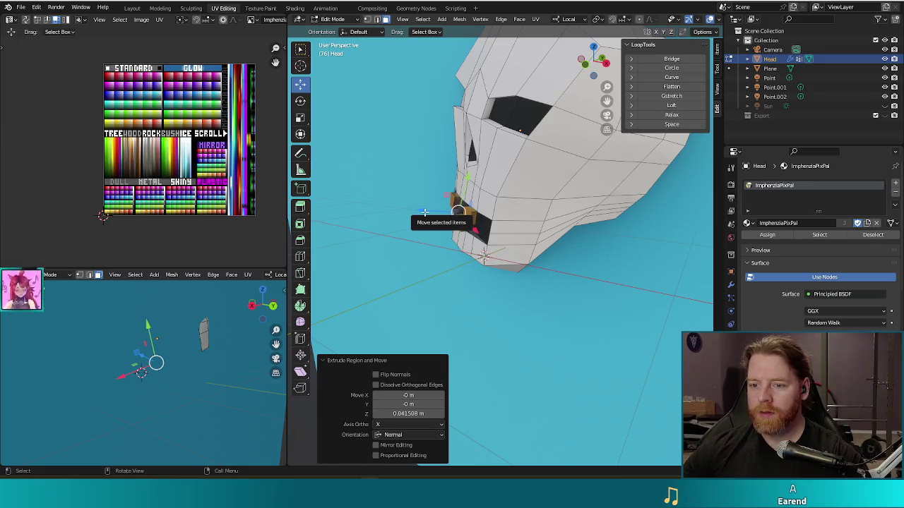
drag(424, 210, 428, 211)
key(F12)
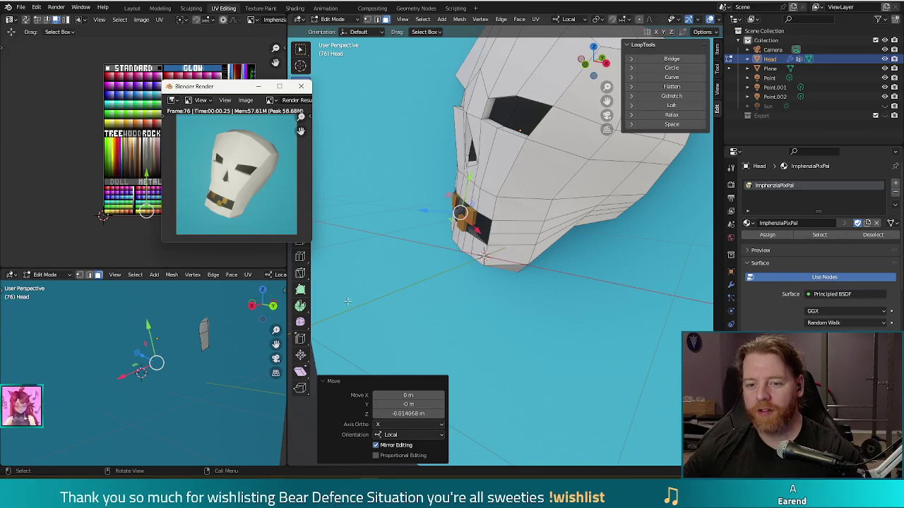
Step: Select the teeth faces, shift them to a new depth in the mouth, and test-render
click(548, 295)
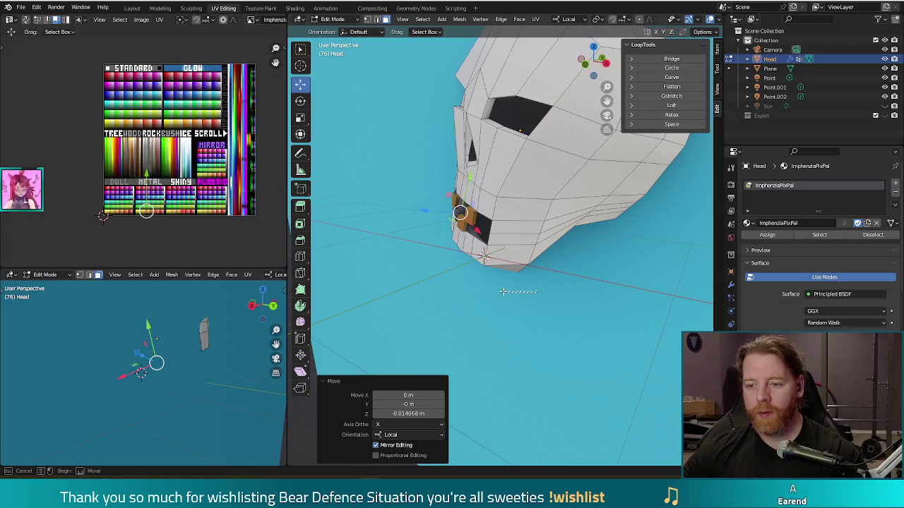
click(459, 223)
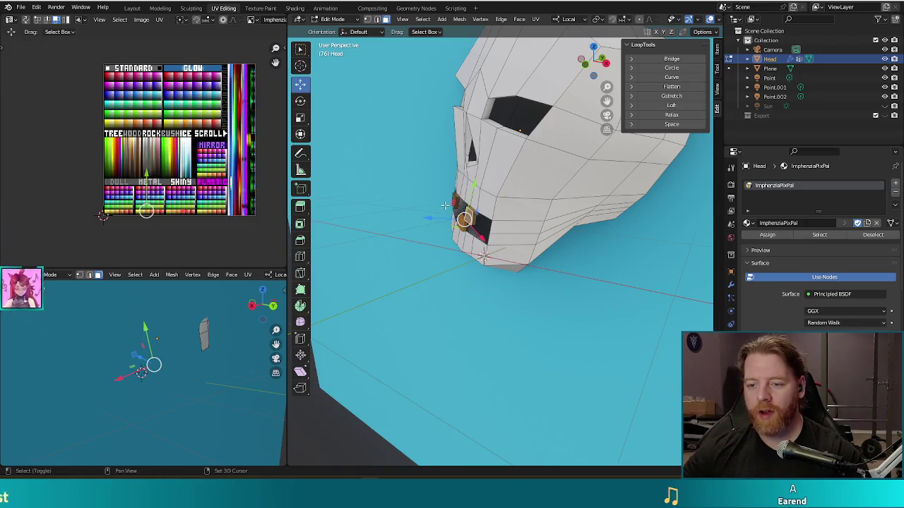
mouse_move(454, 198)
mouse_down()
mouse_move(427, 221)
mouse_move(424, 212)
mouse_up()
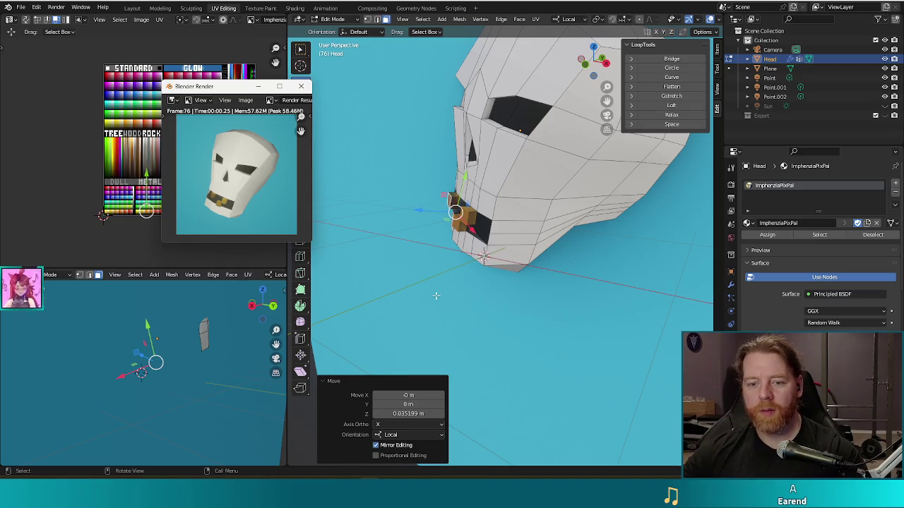
click(410, 209)
key(F12)
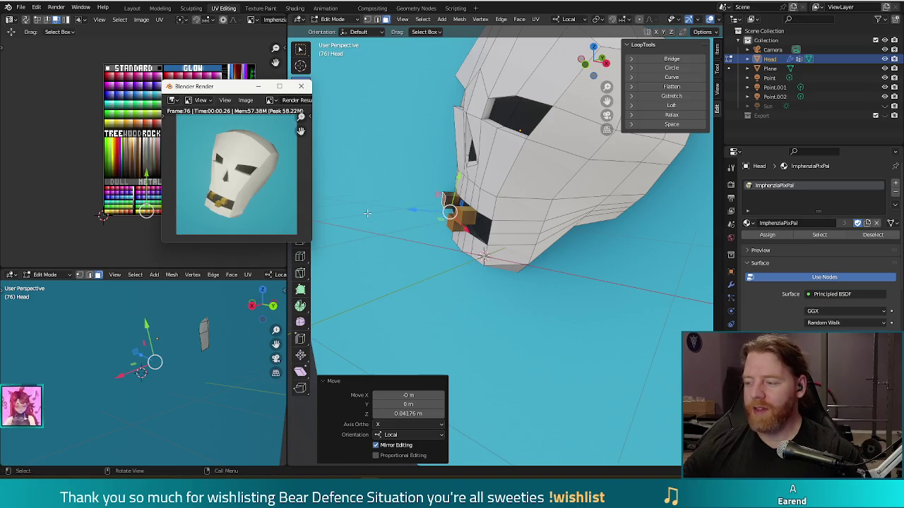
Step: Select both linked tooth pieces, lower them about 0.039 m, and render again to check
click(454, 213)
key(l)
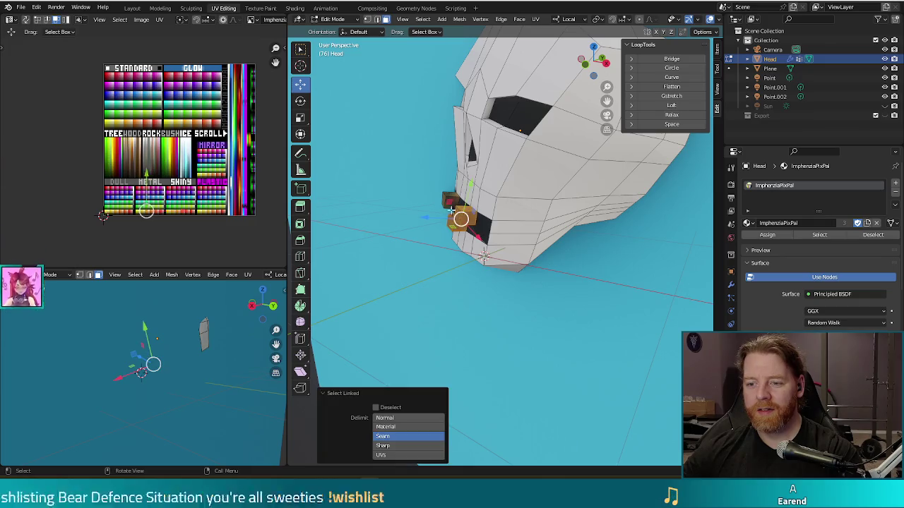
key(l)
key(g)
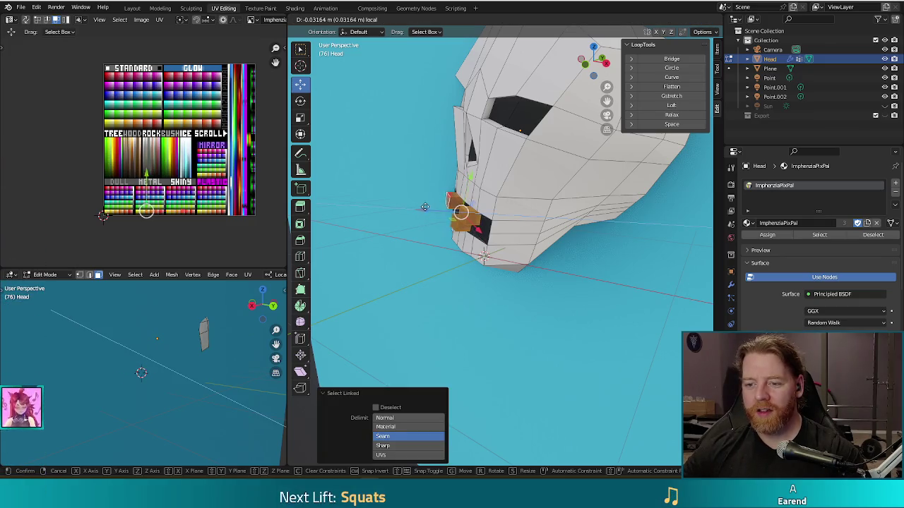
click(425, 207)
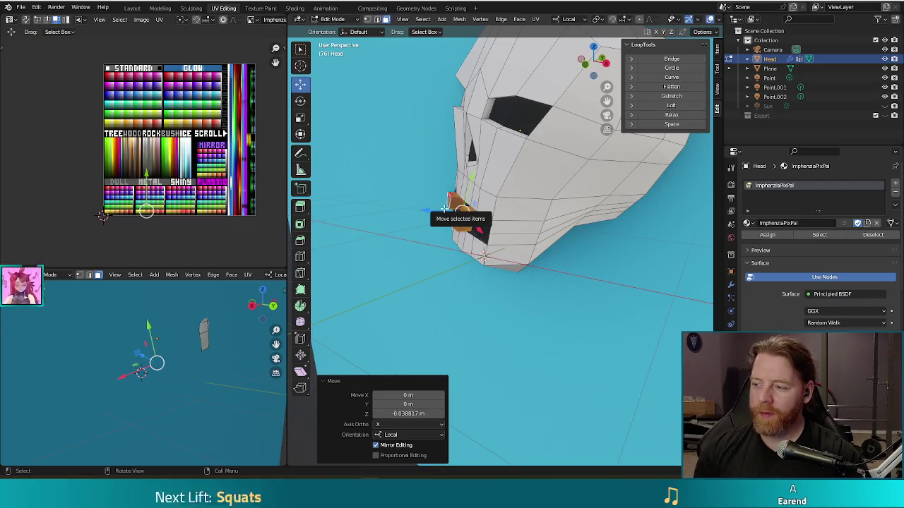
key(F12)
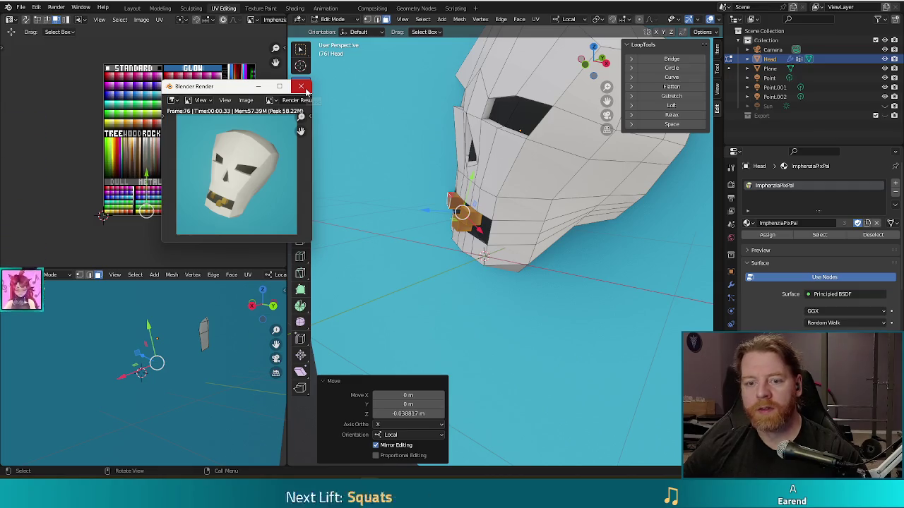
Step: Save the render as skull_with_gold_teeth.png in scenes/items/treasure/icons
click(245, 101)
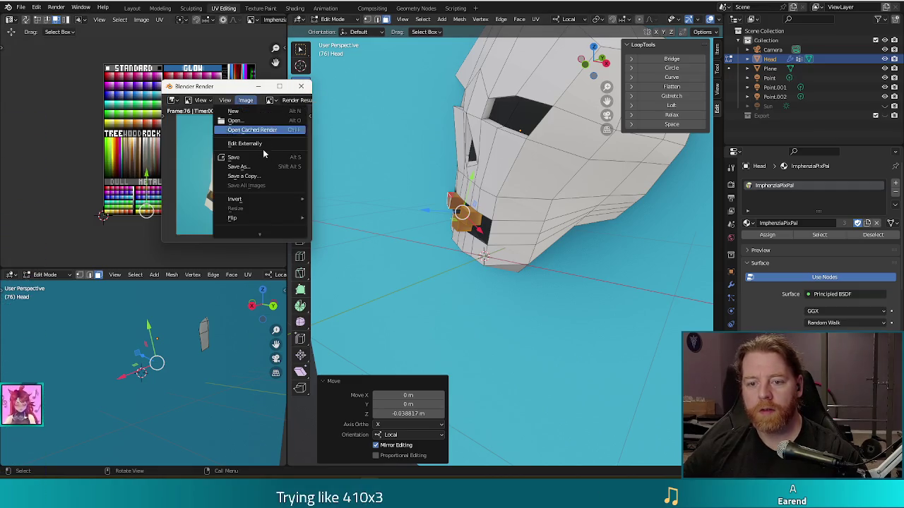
click(244, 167)
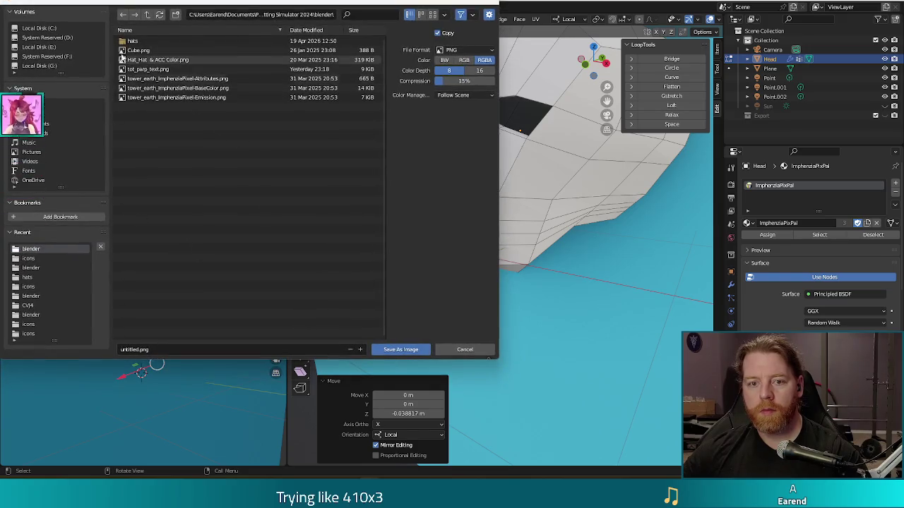
click(147, 14)
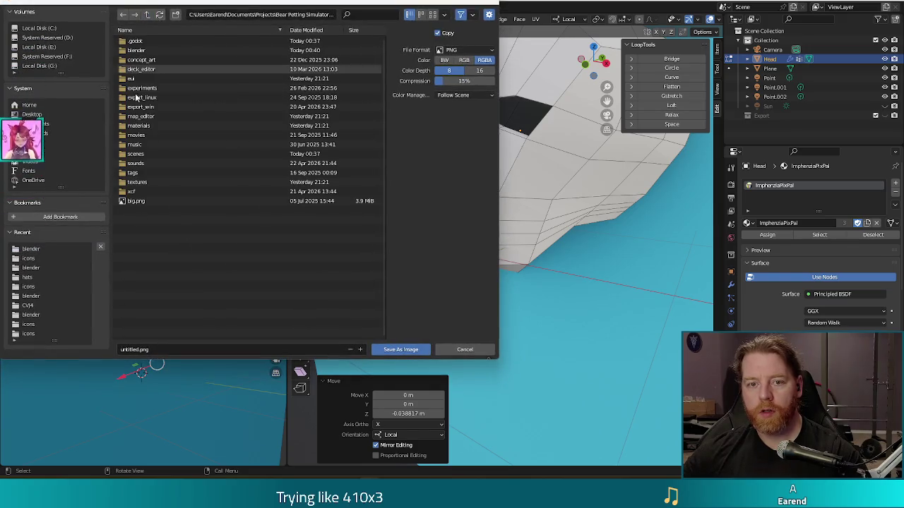
double_click(145, 153)
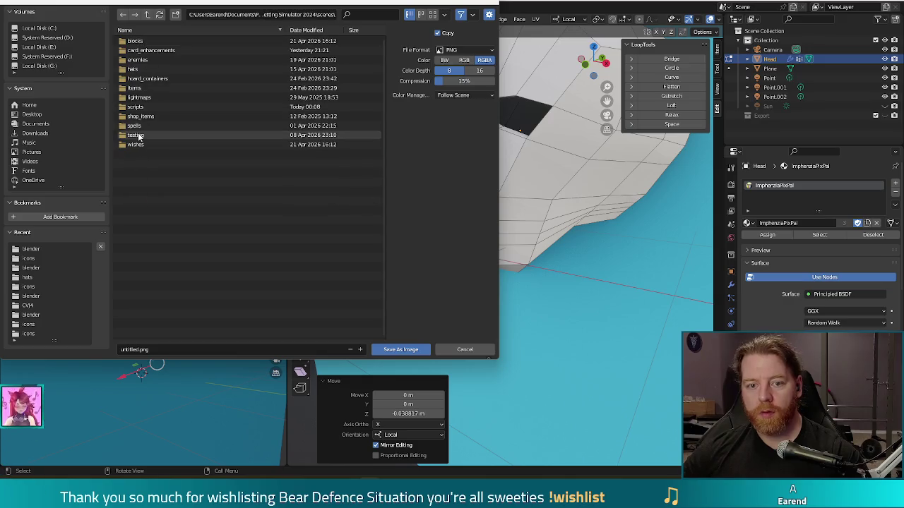
double_click(141, 89)
click(144, 88)
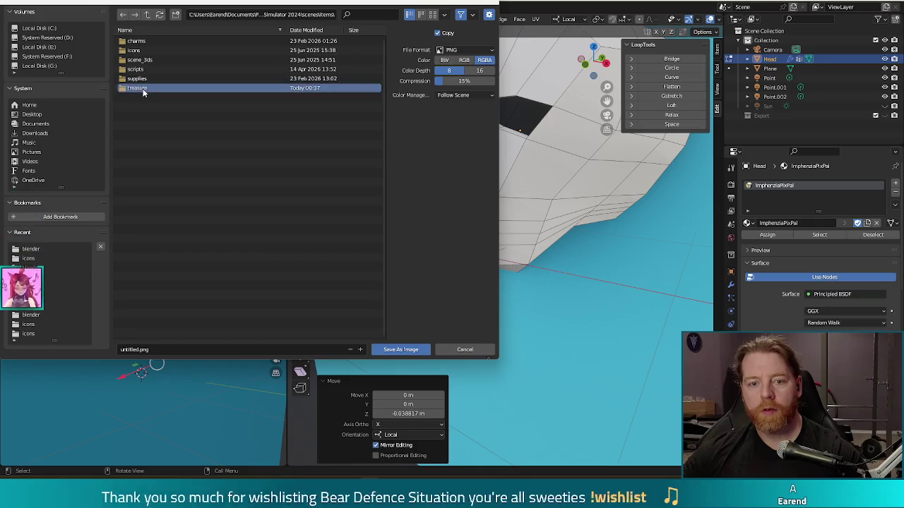
double_click(144, 89)
double_click(139, 40)
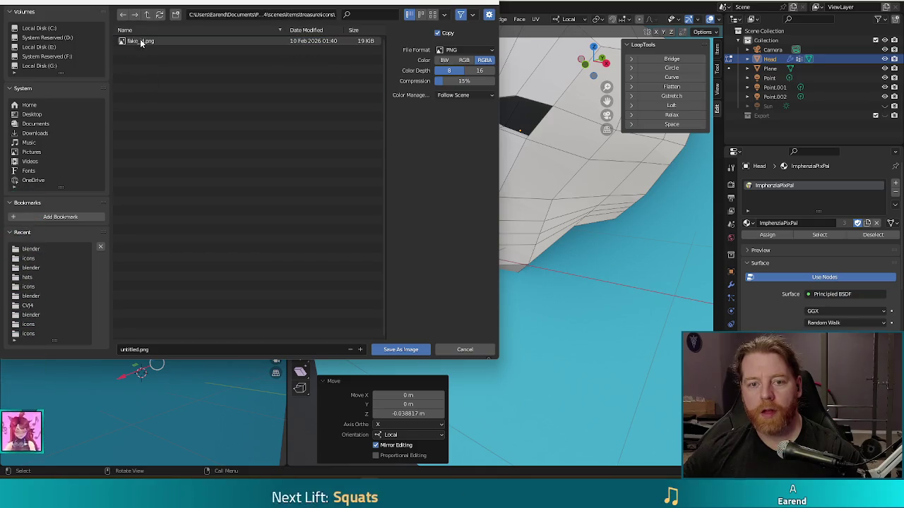
click(134, 350)
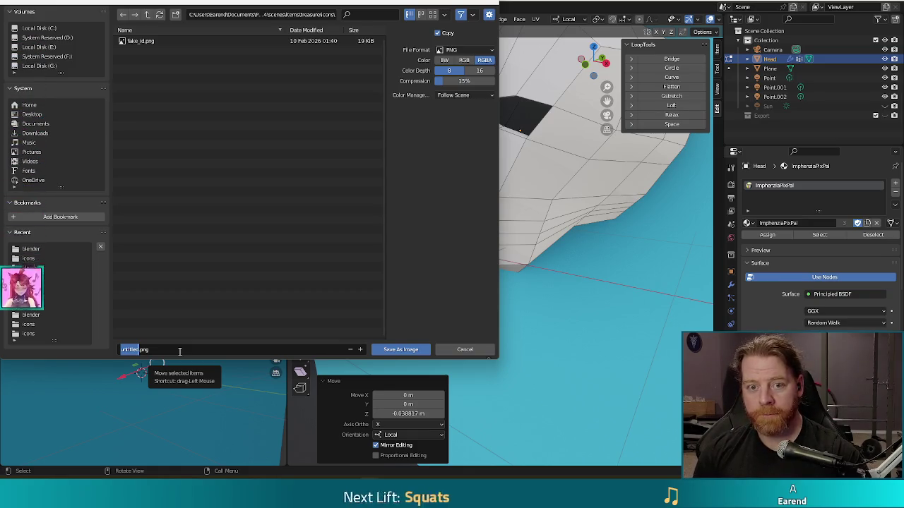
text(skull_with_gold_t)
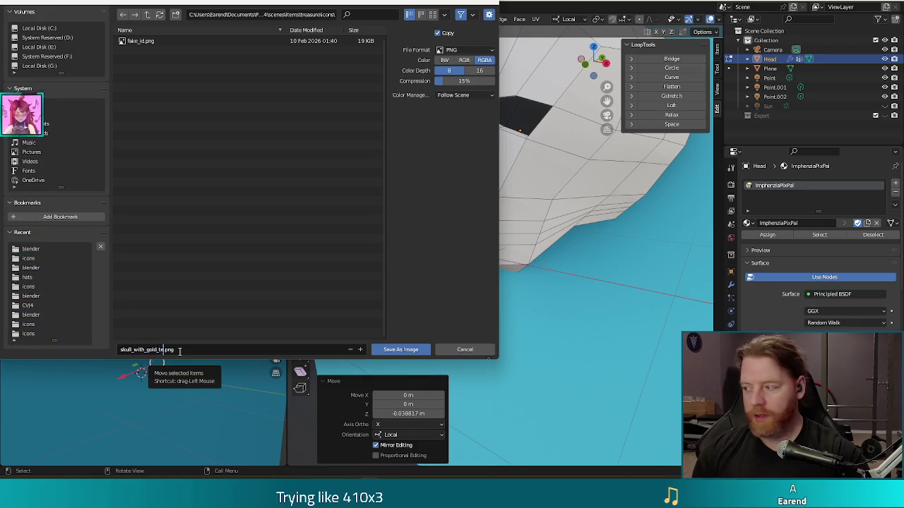
text(h)
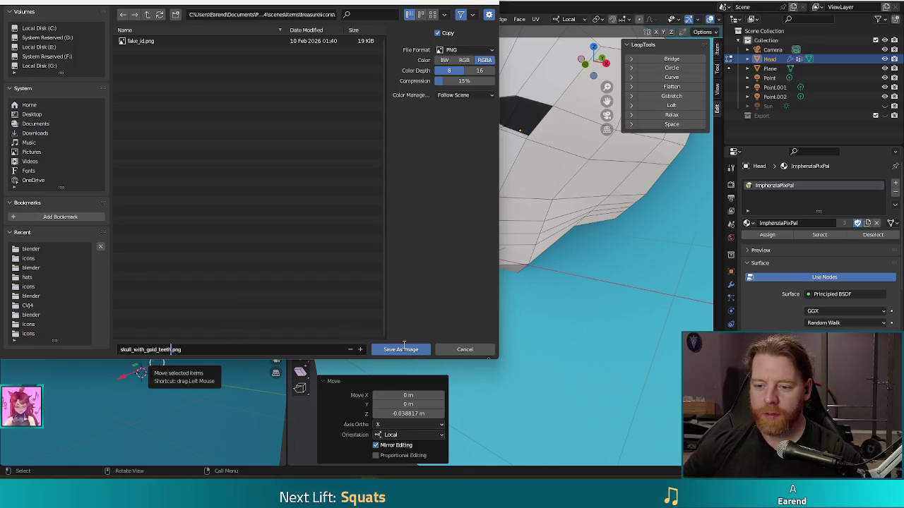
click(410, 348)
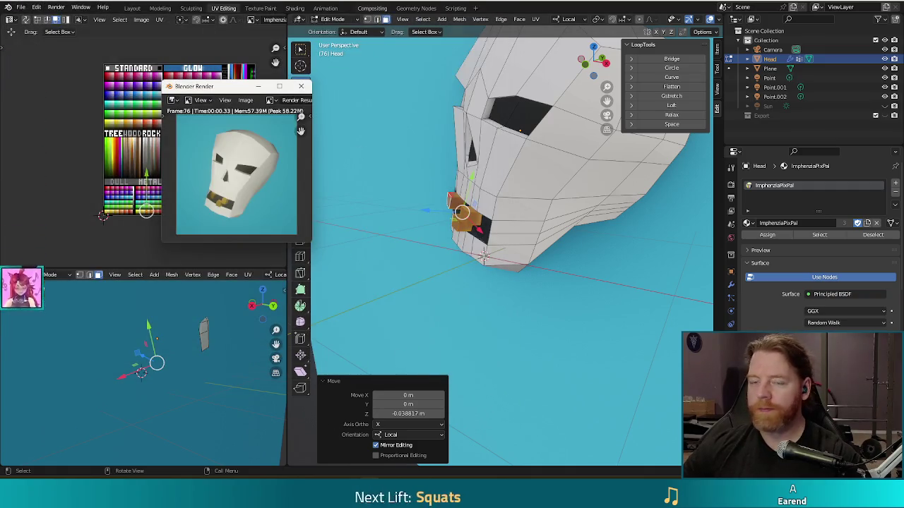
Step: Close the render window and save the skull_with_gold_teeth Blender project
key(Escape)
key(ctrl+s)
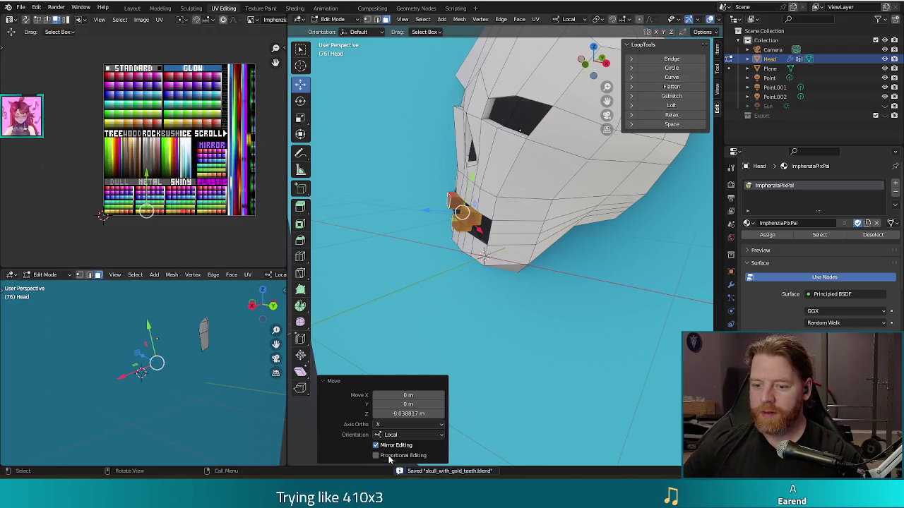
key(alt+Tab)
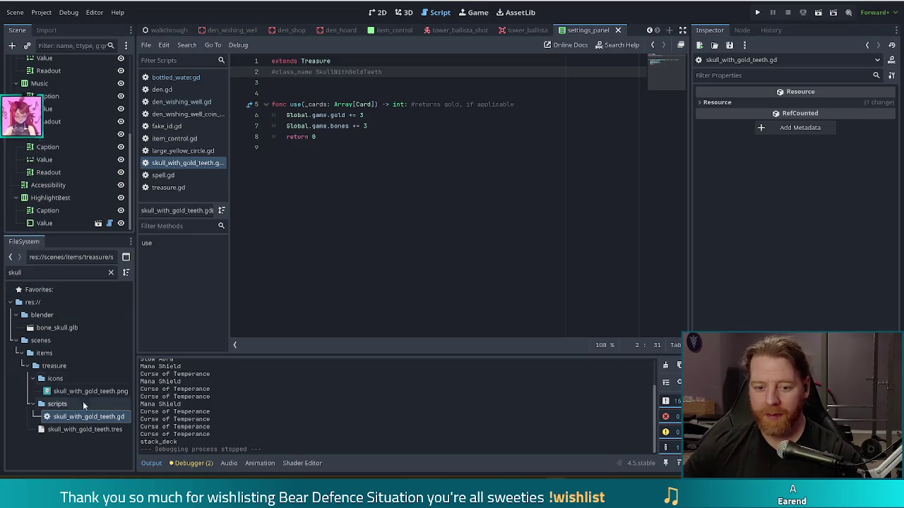
Step: Set skull_with_gold_teeth.png as the Icon of skull_with_gold_teeth.tres, save, and run the project
click(82, 430)
drag(90, 392, 706, 151)
drag(828, 124, 829, 119)
key(ctrl+s)
click(757, 12)
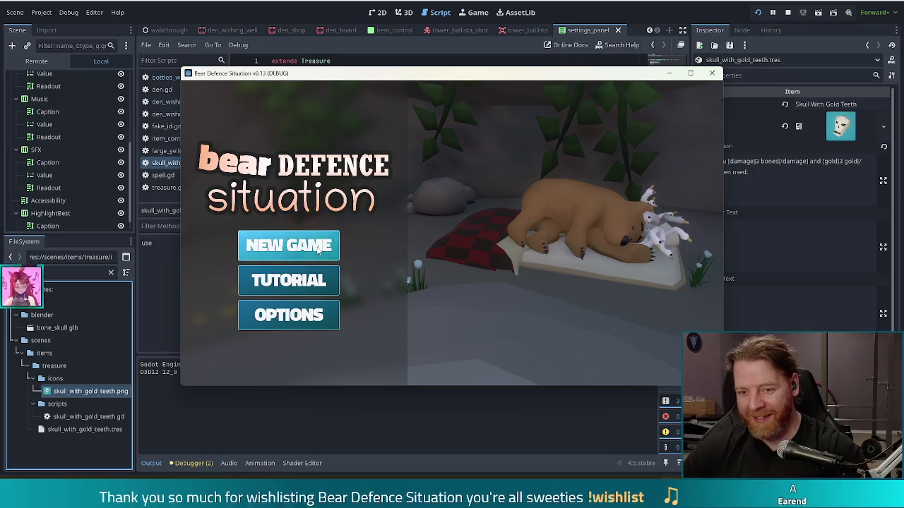
Step: Start a new game, run 'add_treasure skull_with_gold_teeth' in the console, and maximize the window
click(290, 245)
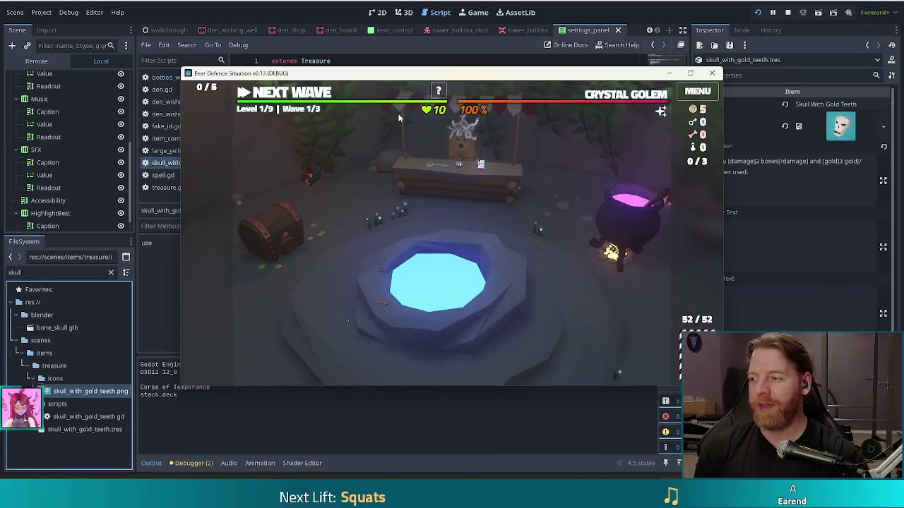
key(grave)
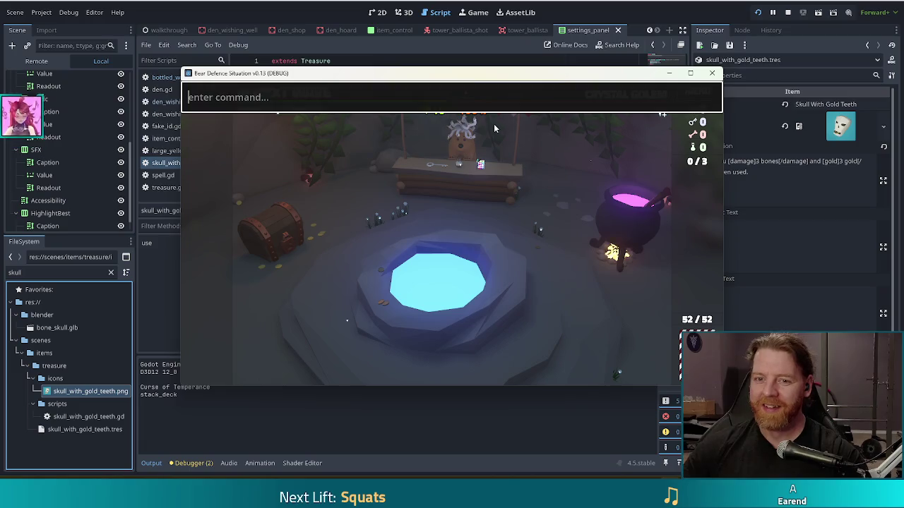
text(add_treasure skull_)
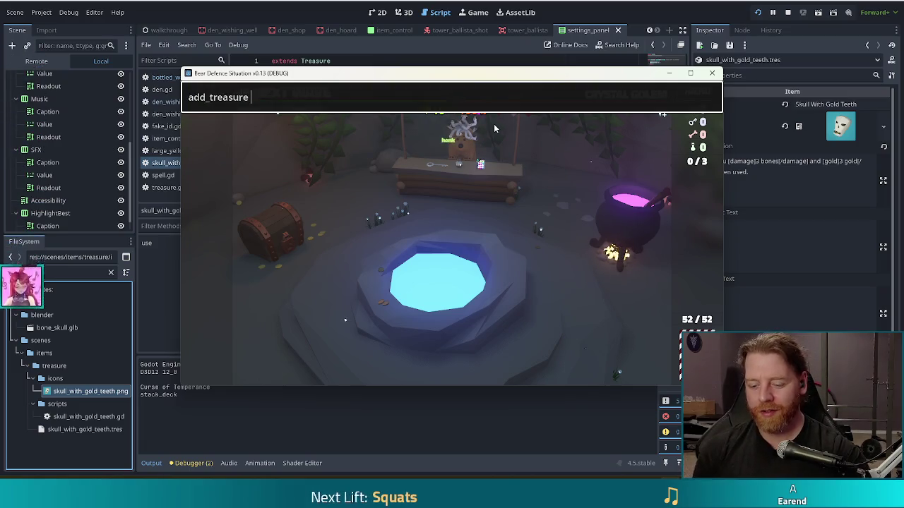
text(with_go)
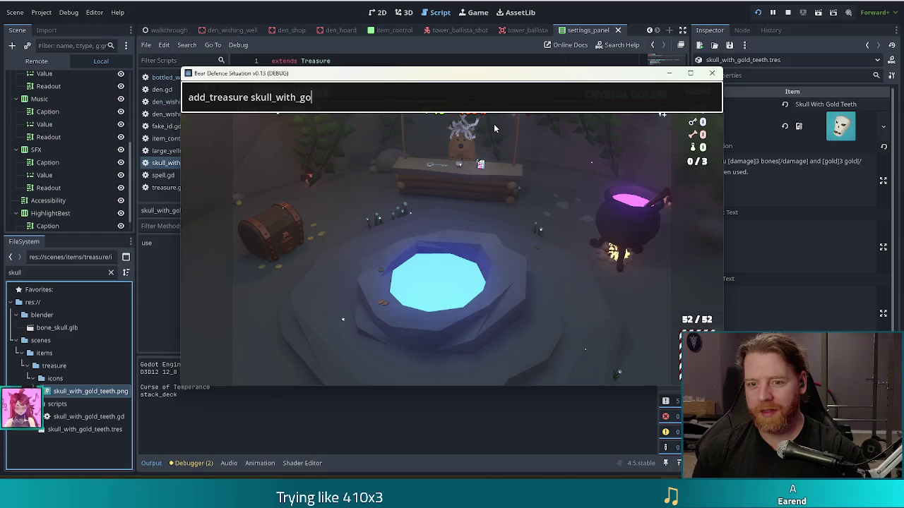
text(ld_teeth)
key(Return)
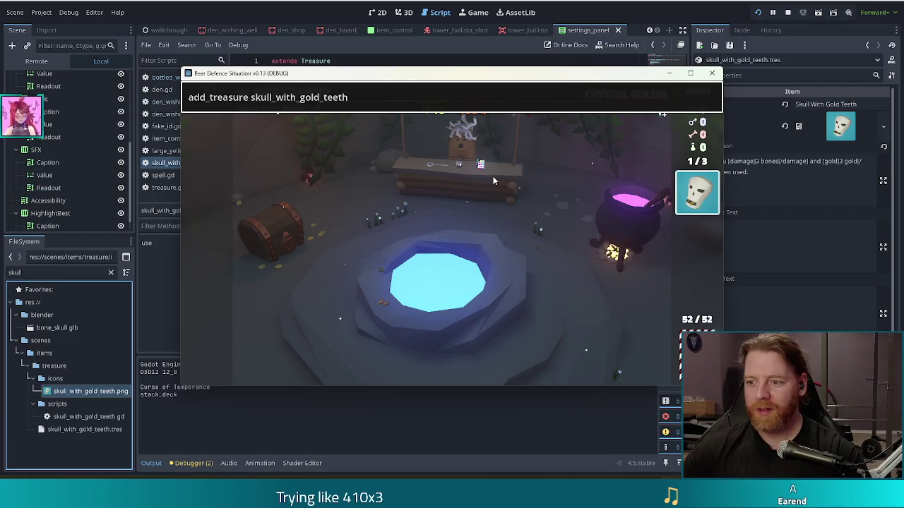
key(grave)
click(690, 74)
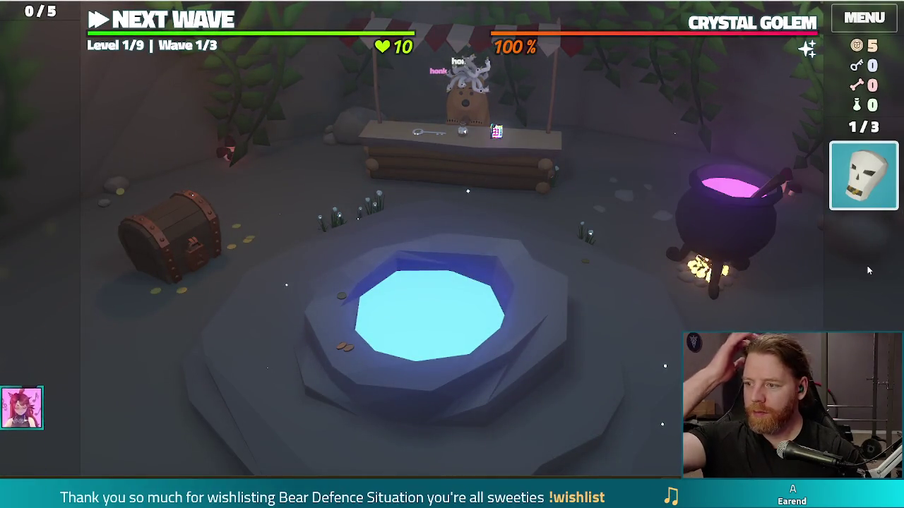
Step: Use the Skull With Gold Teeth from the inventory, raising gold to 8 and bones to 3
mouse_move(868, 174)
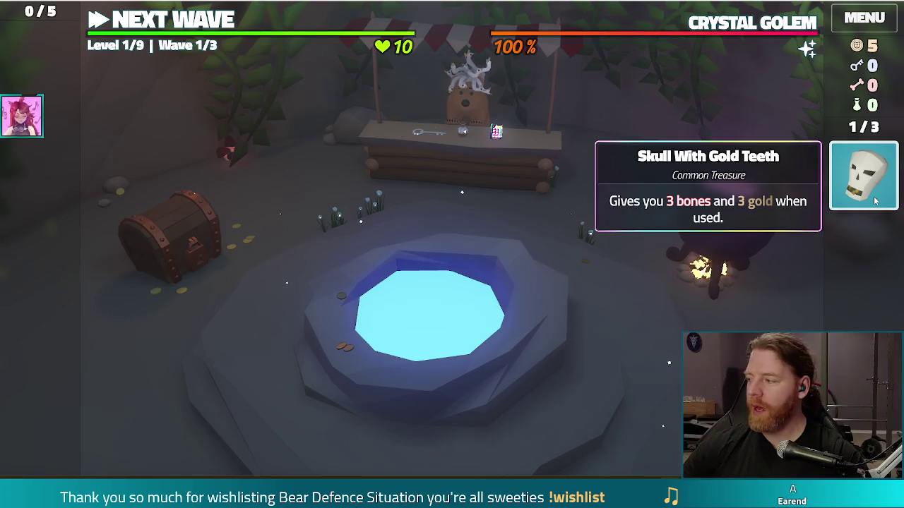
click(865, 180)
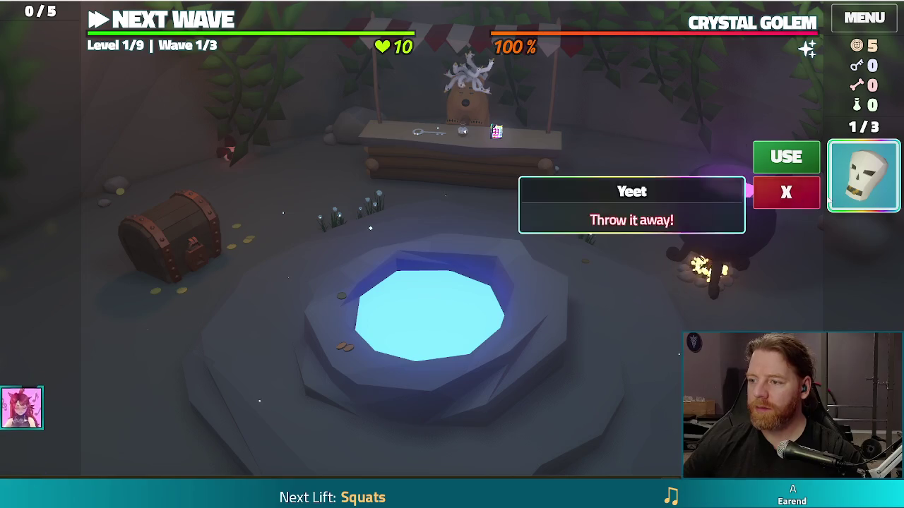
mouse_move(866, 191)
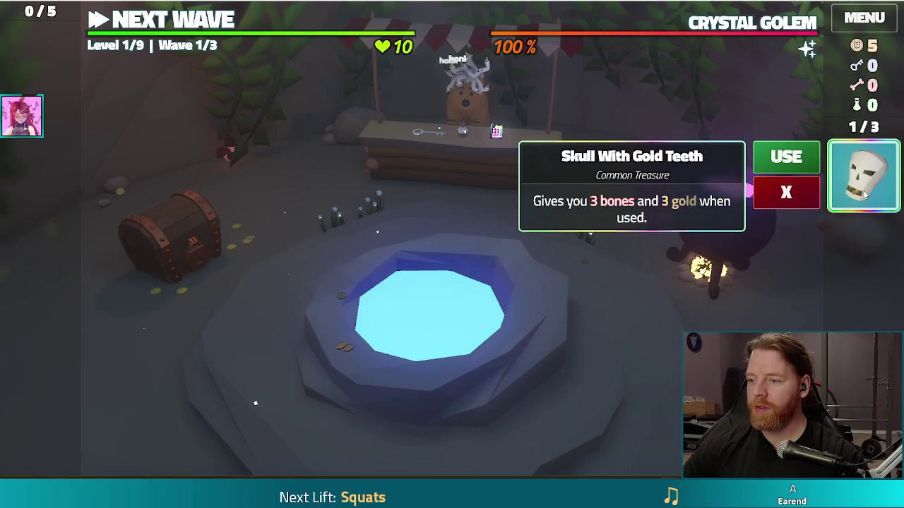
click(792, 159)
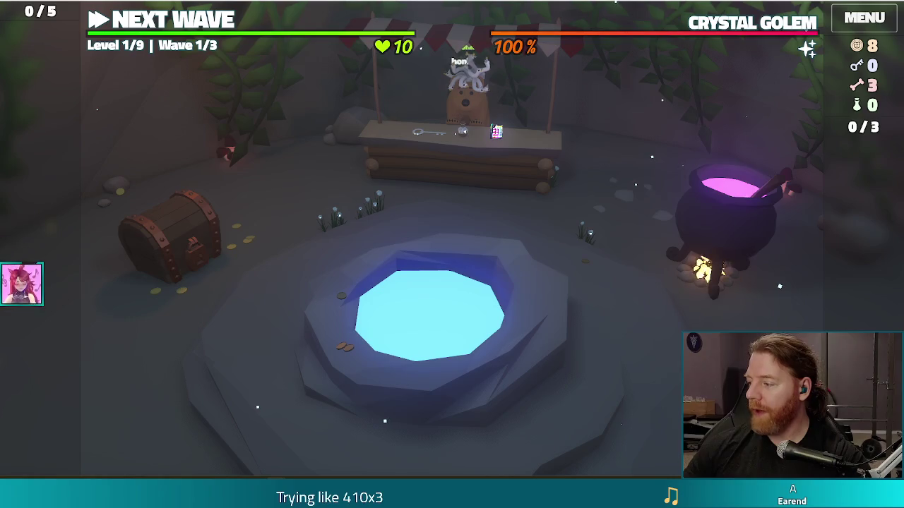
Step: In a blank Notepad2 note, type 'booya' and 'tibo' on separate lines and enlarge the text
key(alt+Tab)
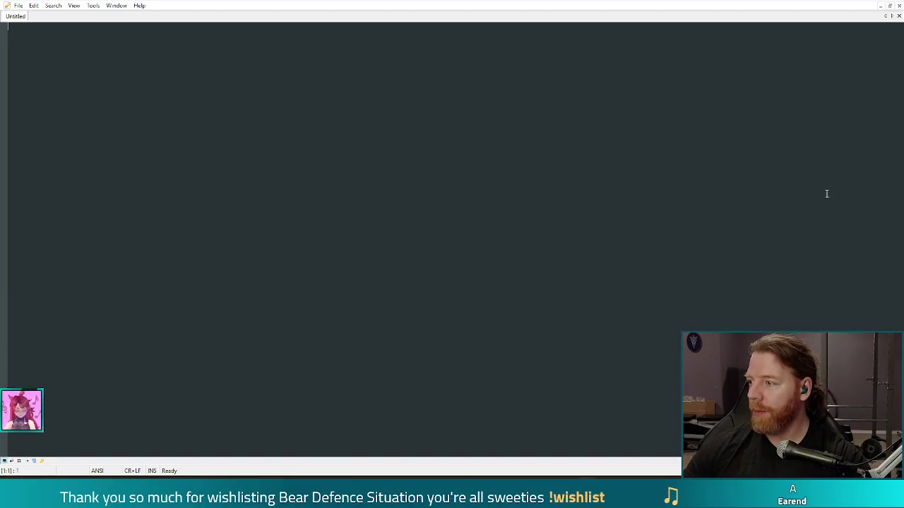
key(Return)
key(Return)
key(Tab)
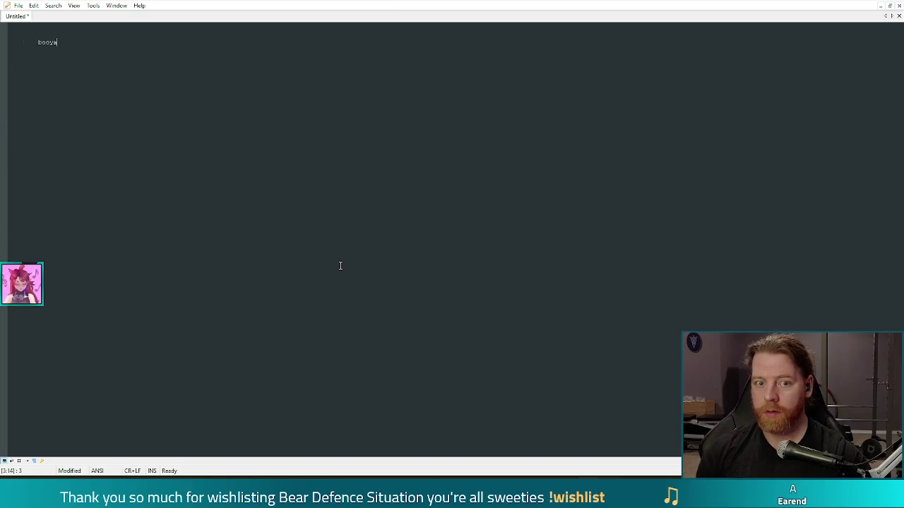
key(Return)
text(tibo)
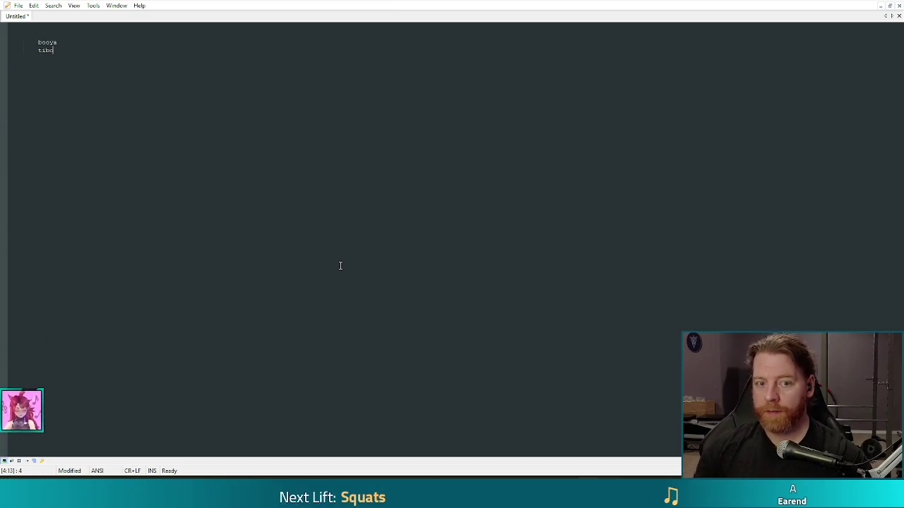
ctrl+scroll(165, 193, up, 5)
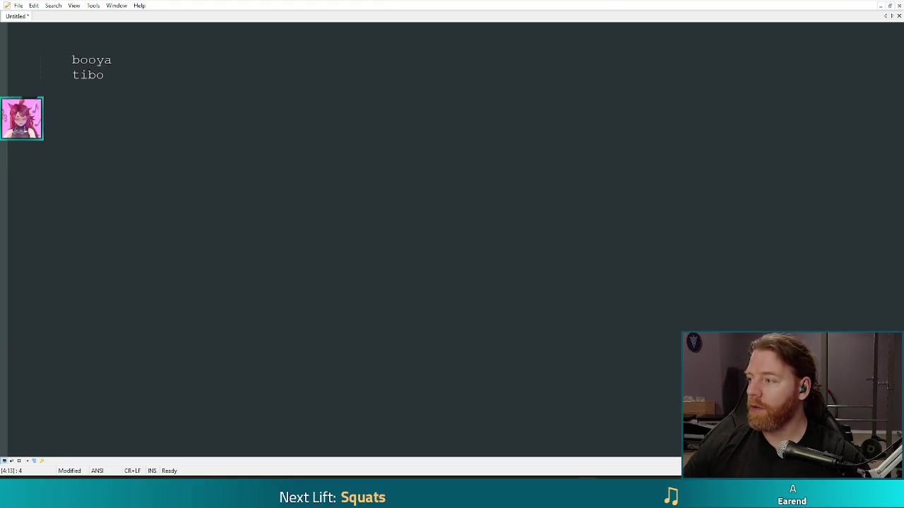